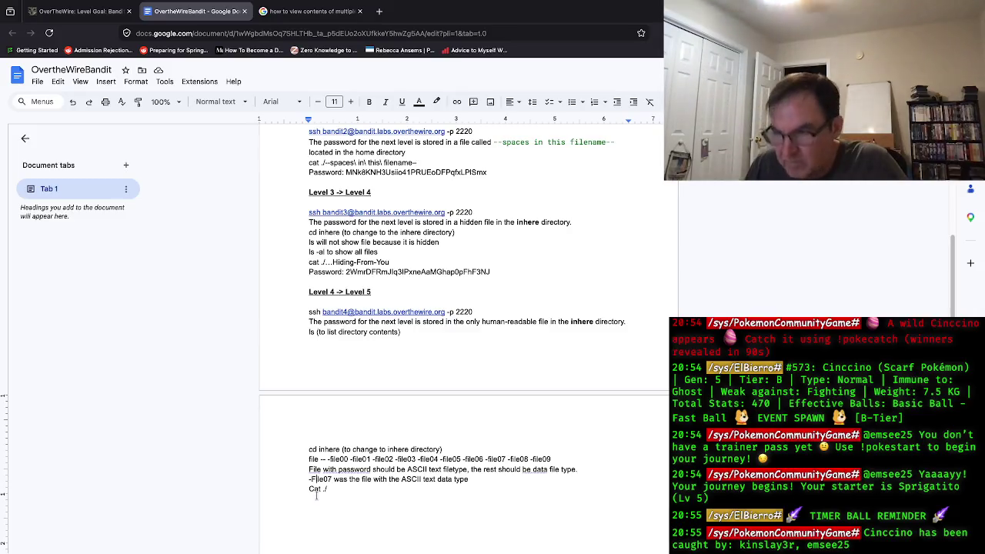
- Fix the capital F and C and add file07 so the notes read 'cat ./-file07'
key("BackSpace")
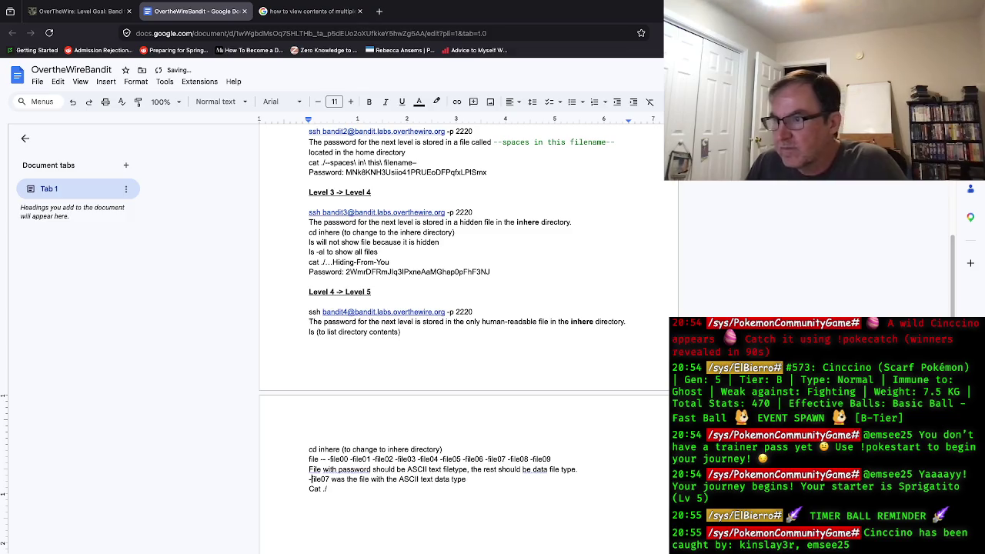
left_click(334, 489)
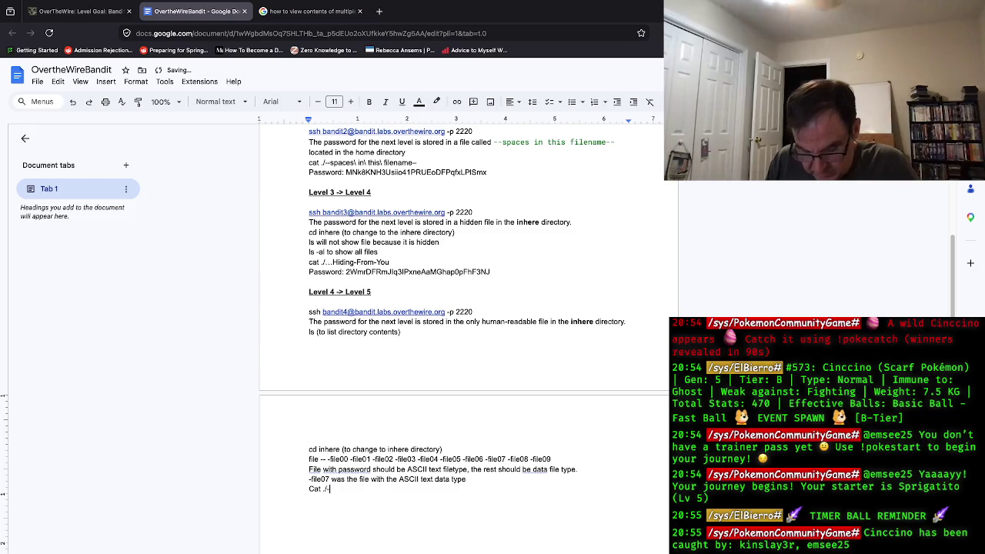
type("file07")
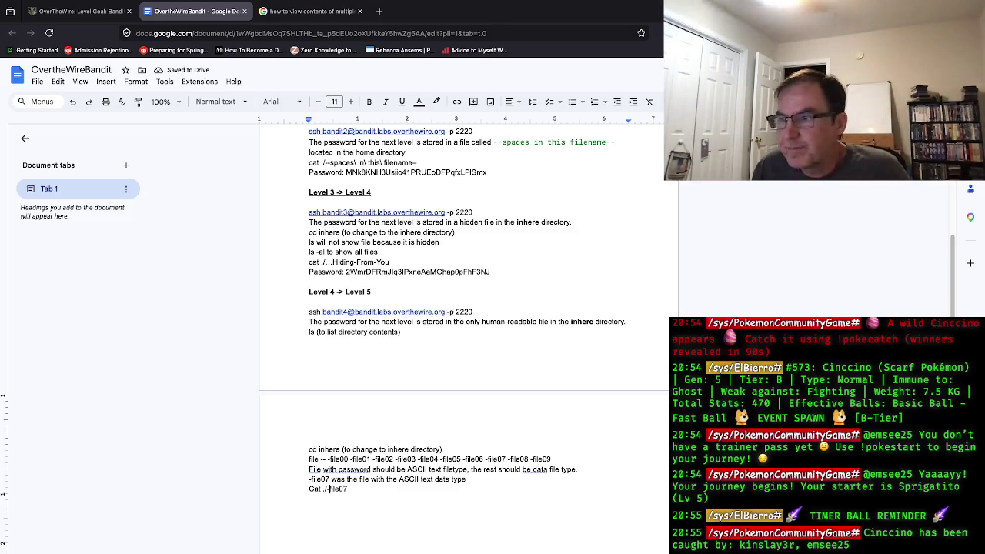
left_click(322, 489)
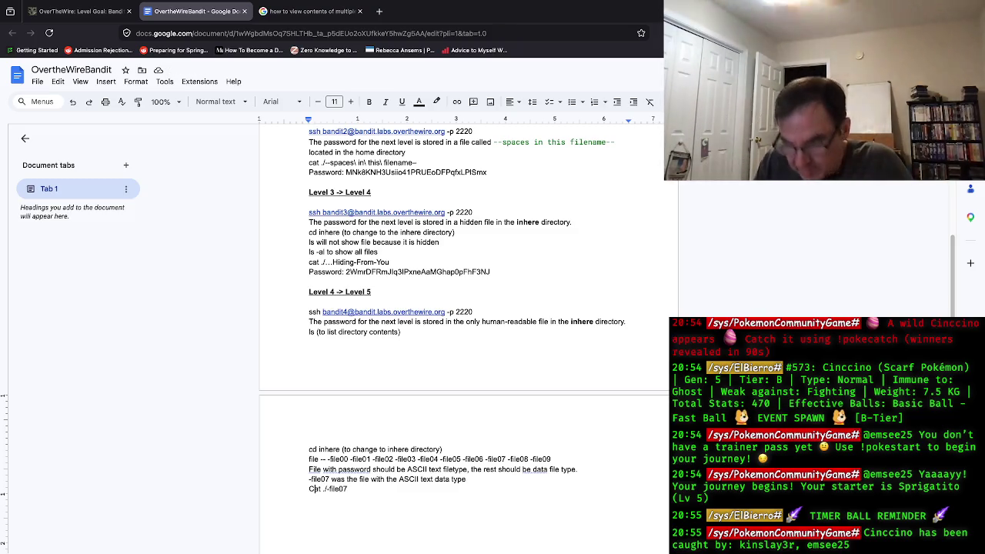
type("c")
key("BackSpace")
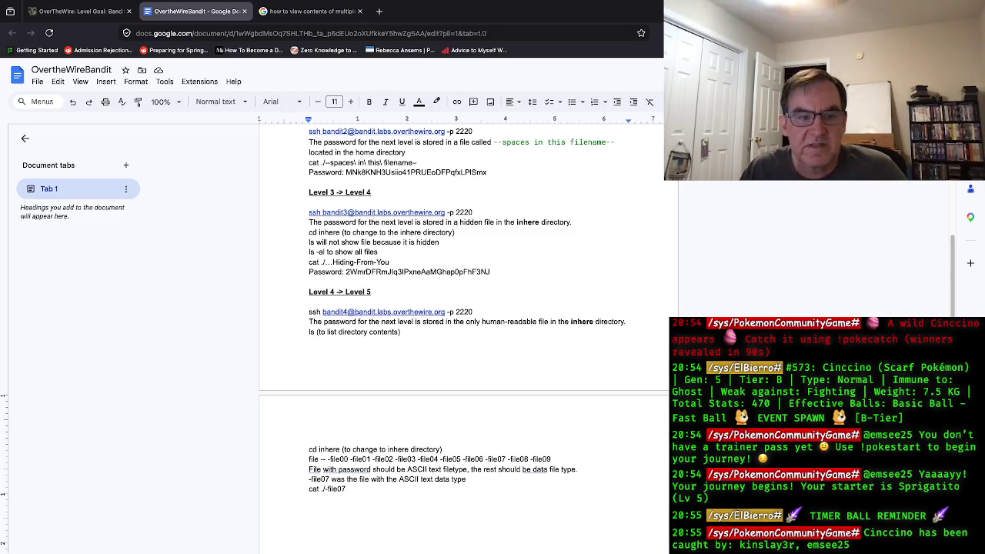
key("super+Tab")
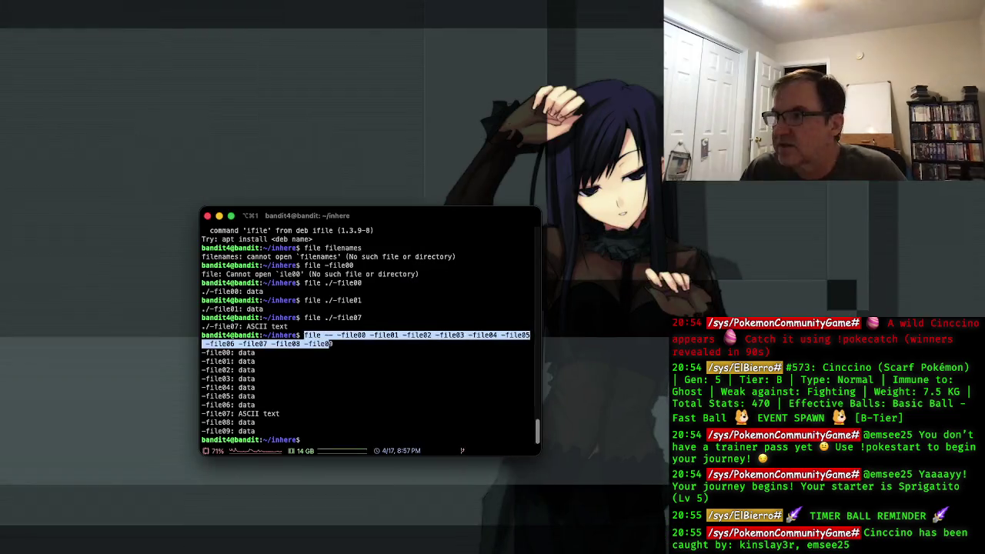
- Run 'cat ./-file07' in the terminal and copy the printed password
type("cat ./-")
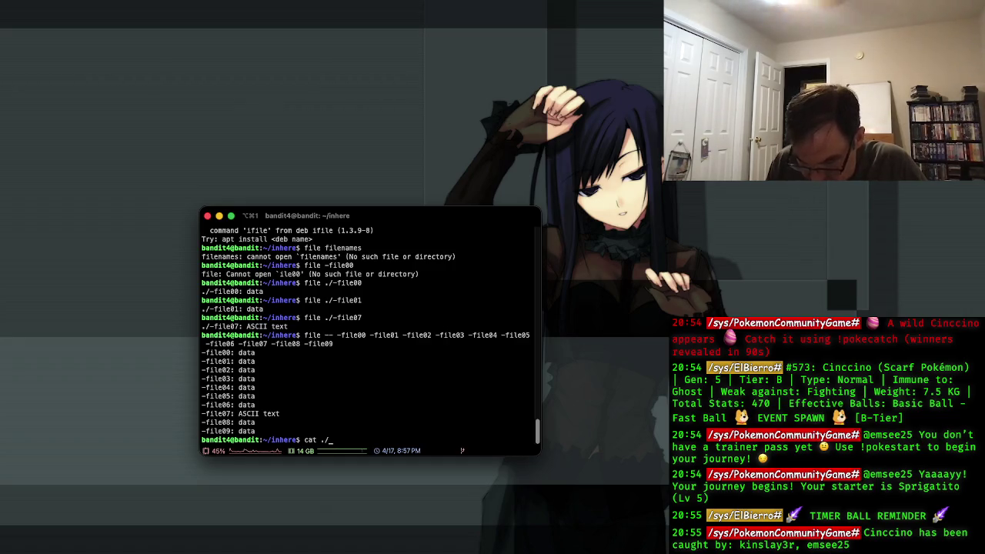
type("file07")
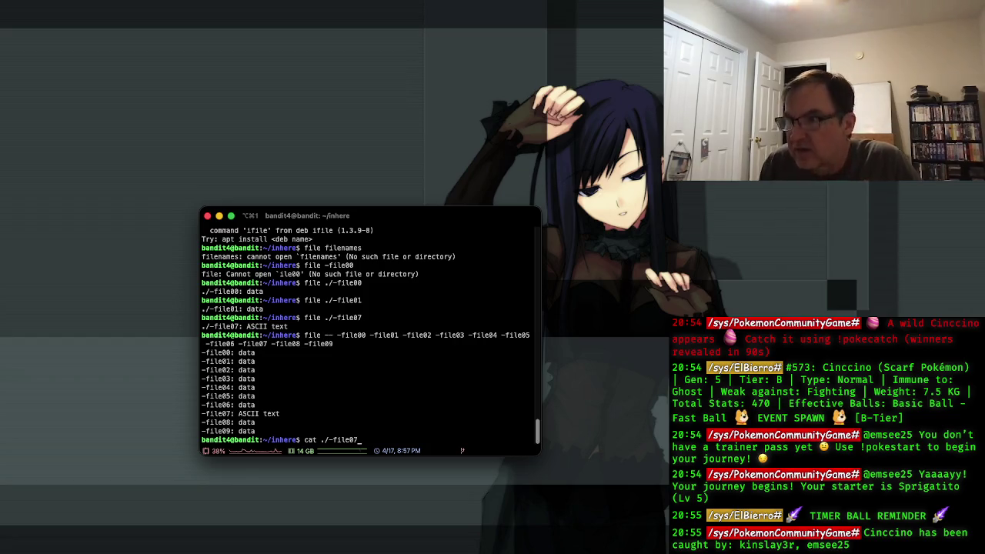
key("Return")
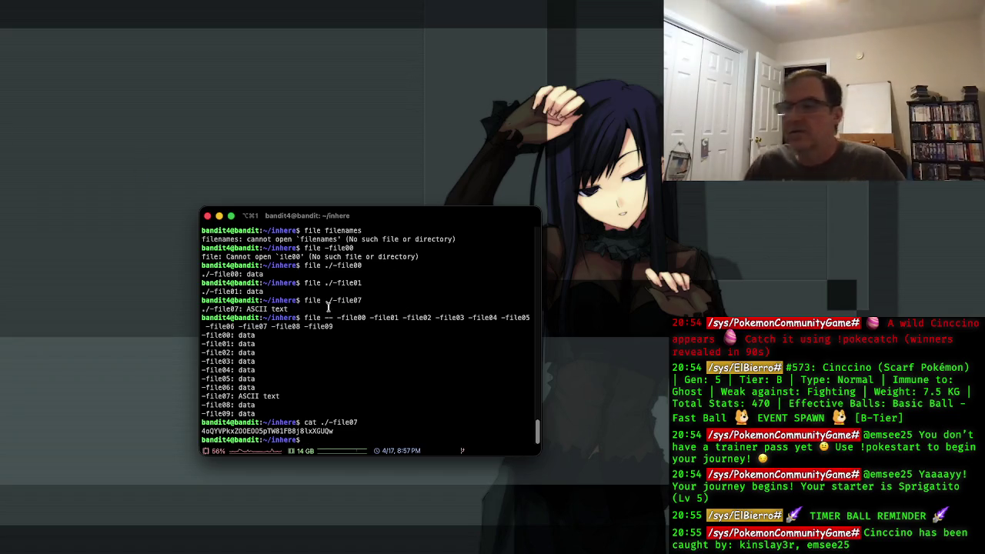
left_click_drag(202, 432, 336, 431)
key("ctrl+c")
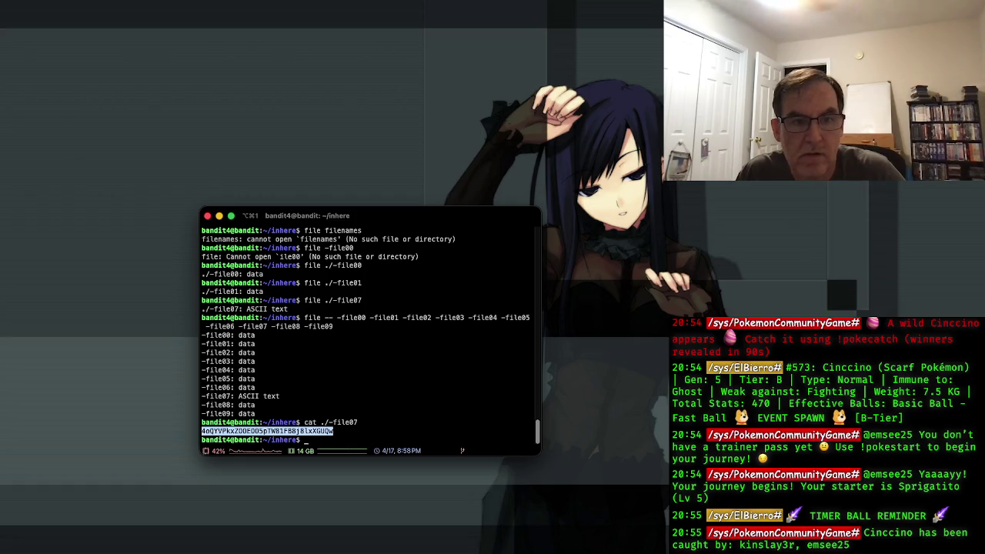
key("super+Tab")
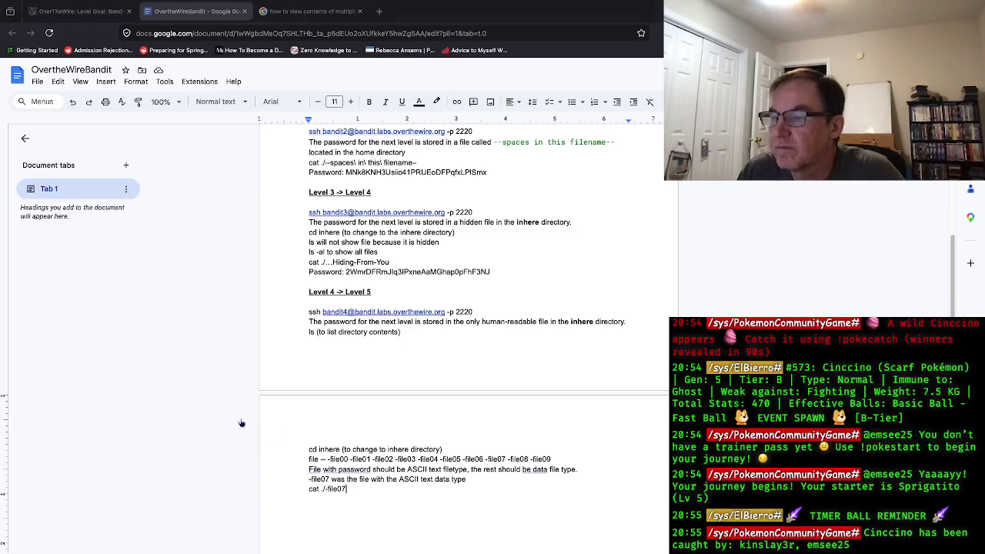
- Add a 'Password:' line below the cat command holding the pasted level-5 password
key("Return")
type("poassword")
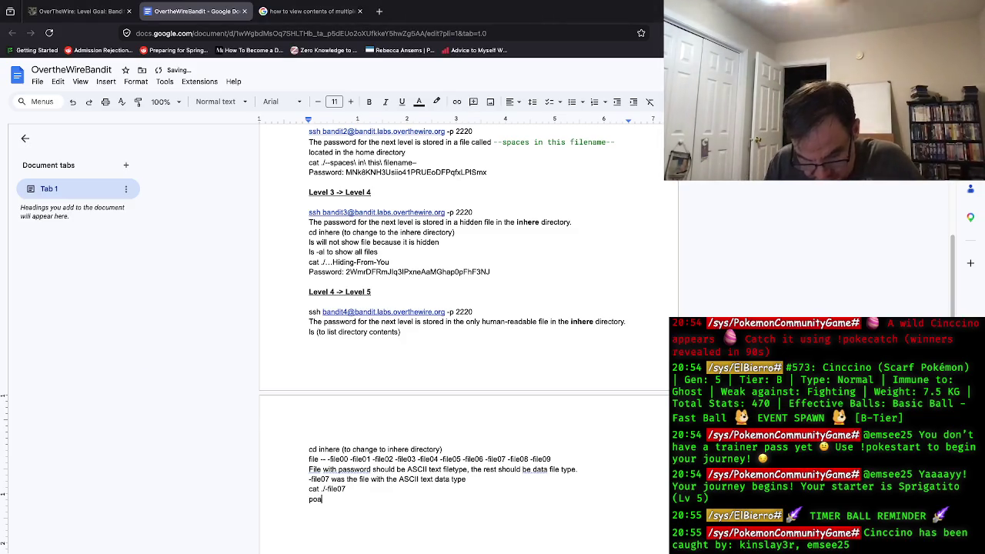
key("BackSpace")
key("BackSpace")
key("BackSpace")
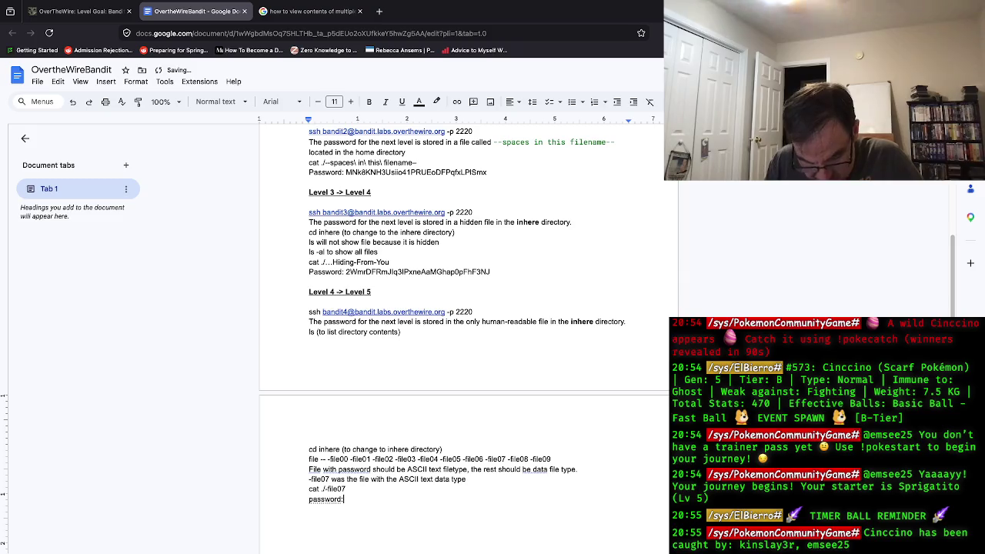
type("Password:")
key("ctrl+v")
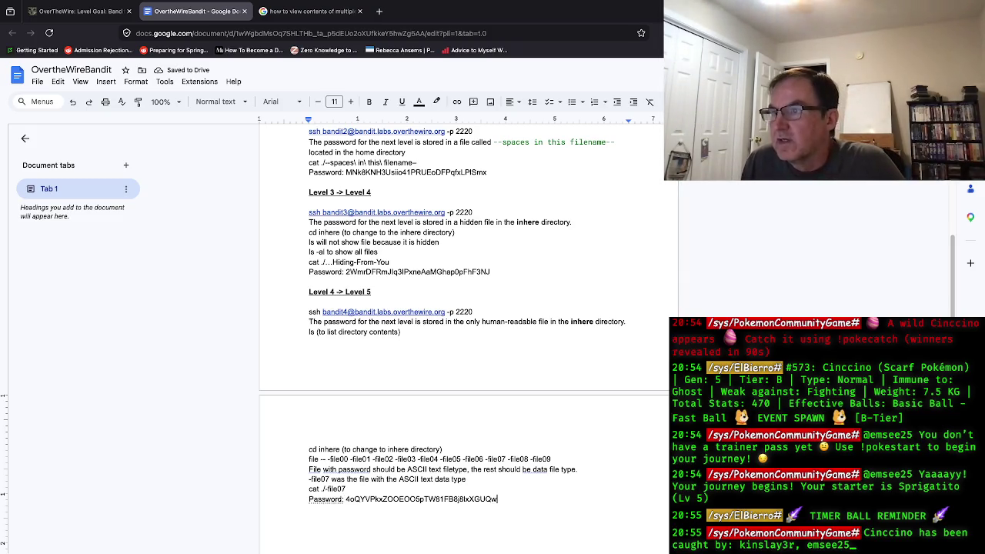
key("Return")
key("Return")
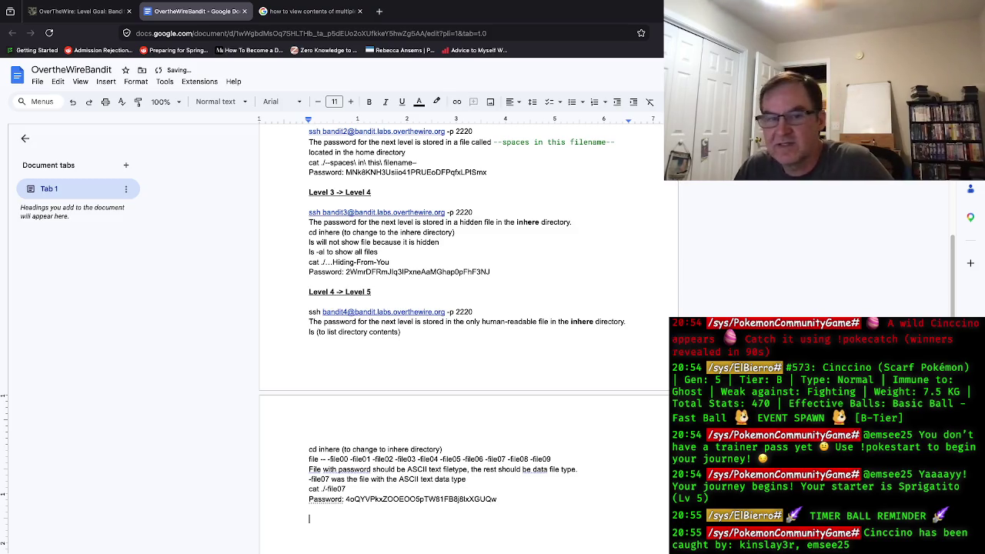
- Type a new heading line 'Level 5 -> Level 6' under the password
mouse_move(332, 1)
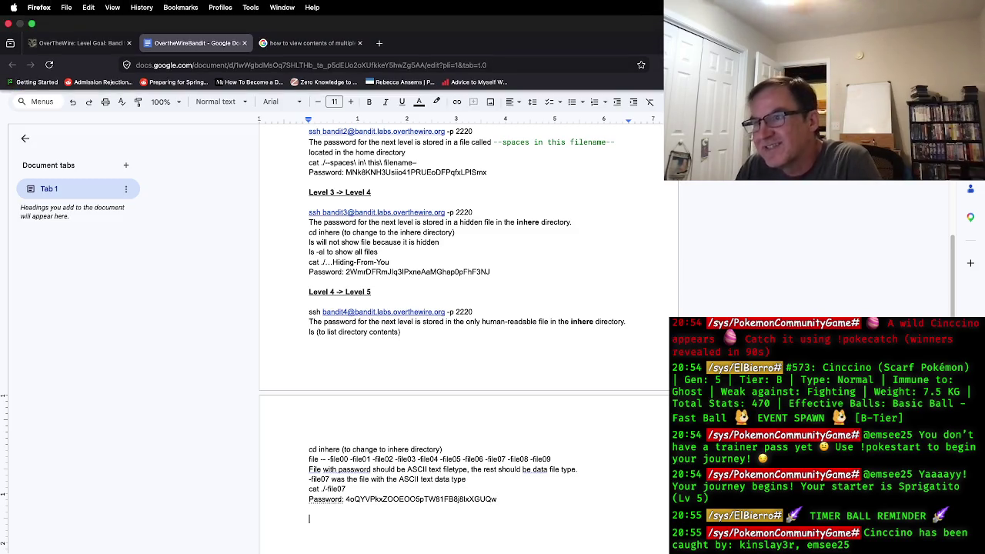
type("Level 6")
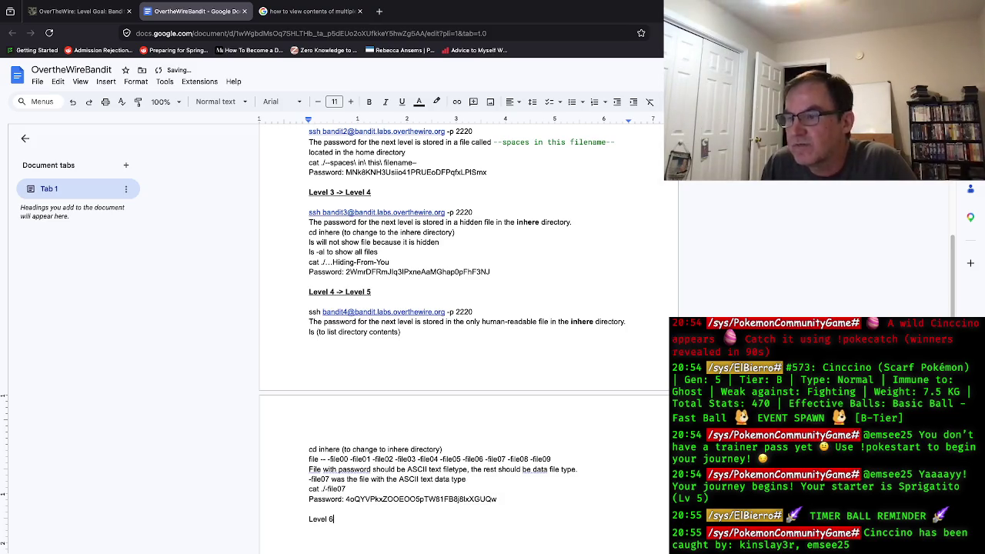
key("BackSpace")
type("5 ")
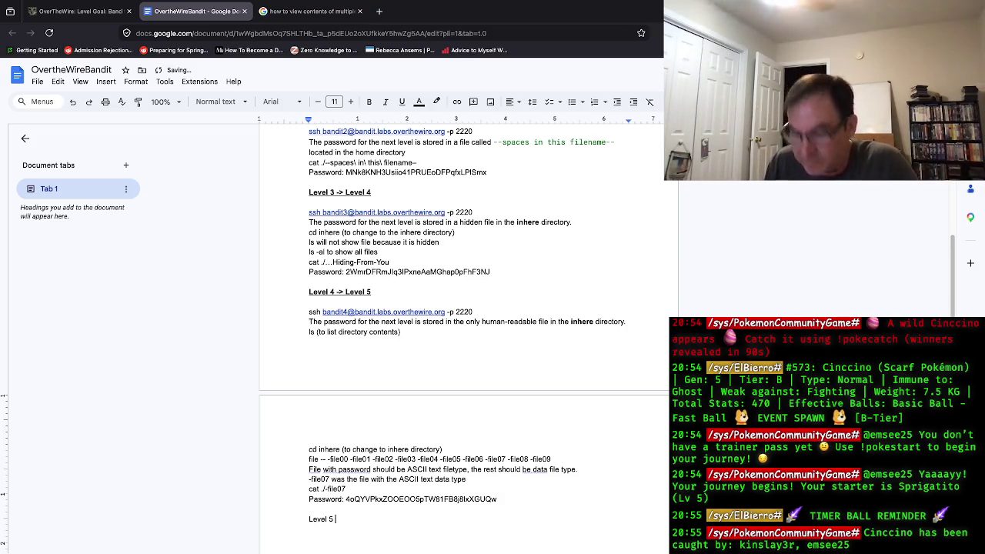
type("-> Level 6")
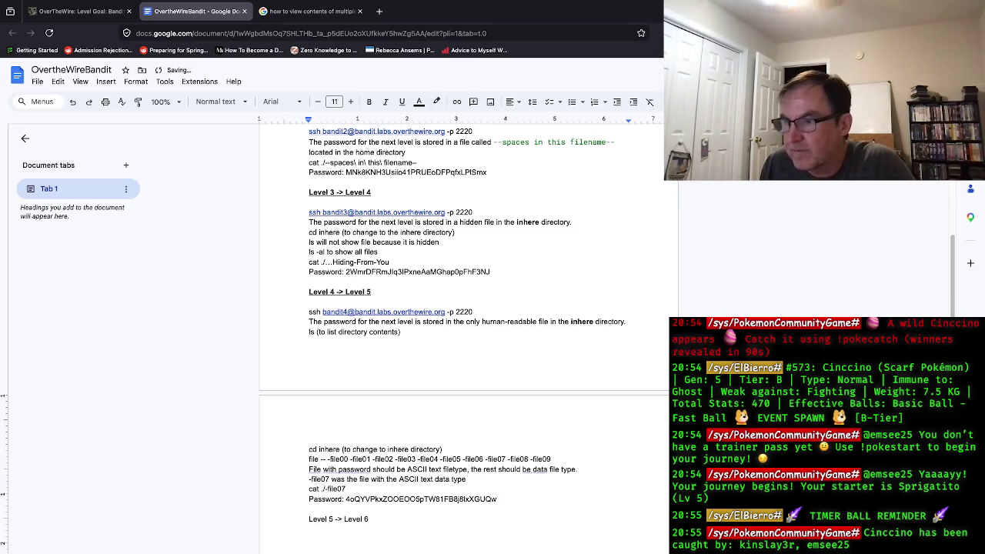
key("Return")
key("Return")
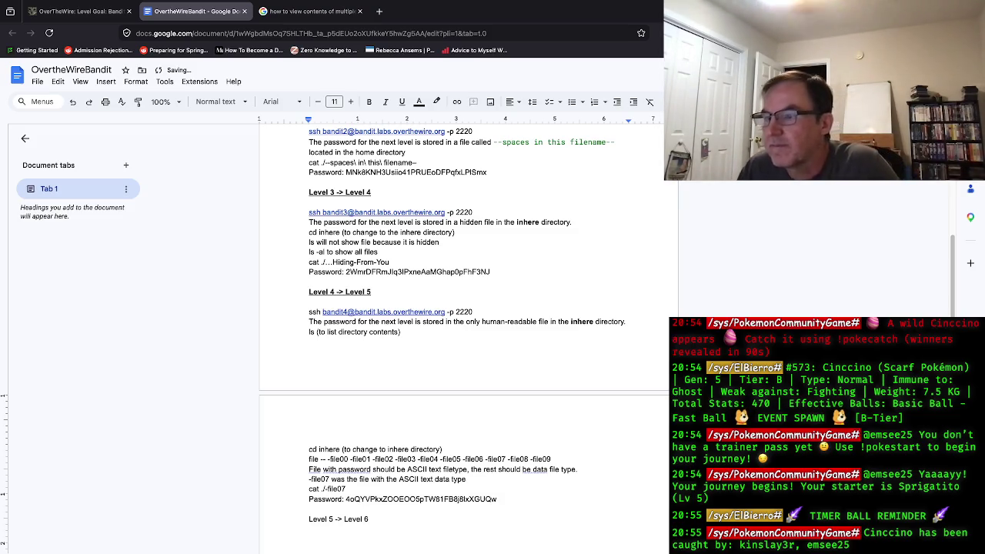
left_click(306, 521)
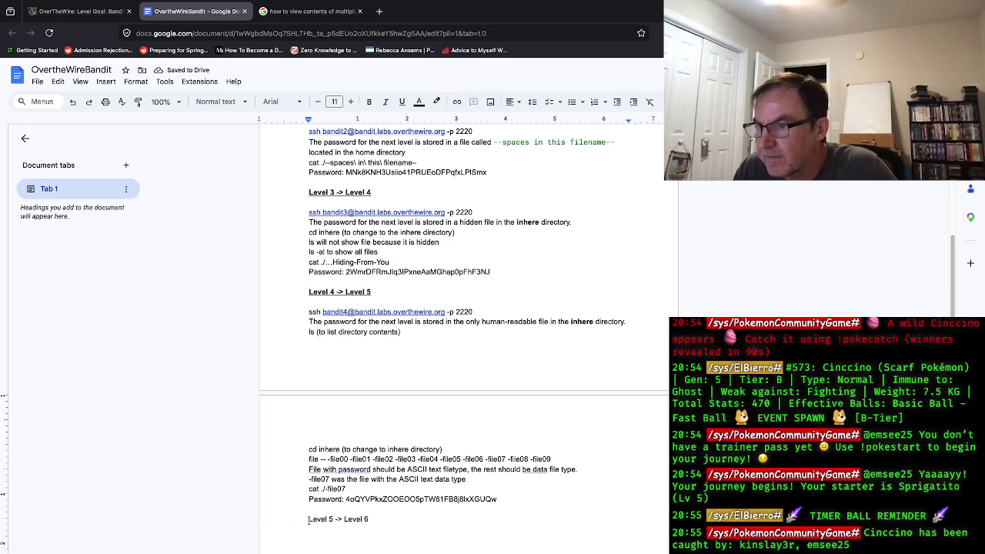
- Make the 'Level 5 -> Level 6' heading bold and underlined
left_click_drag(306, 521, 368, 520)
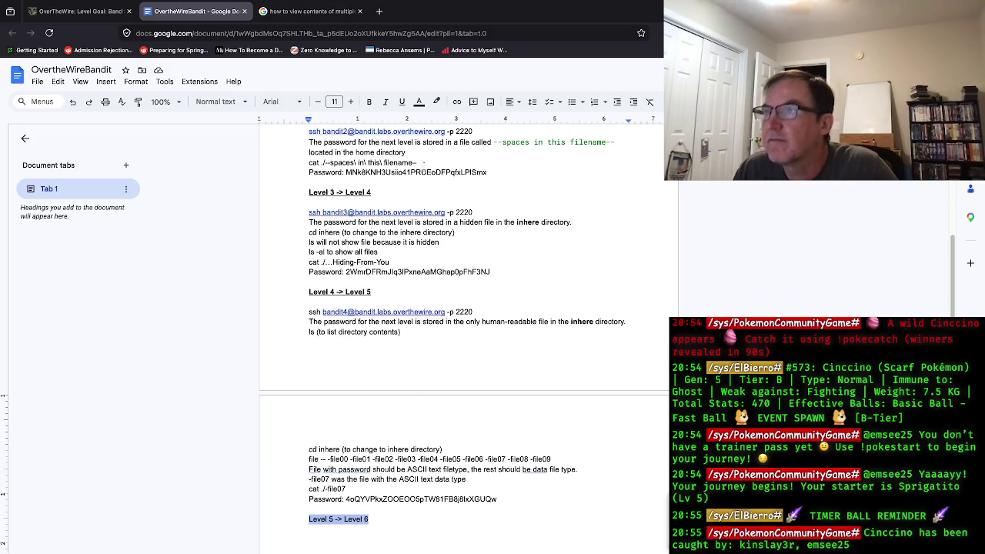
left_click(370, 102)
left_click(402, 102)
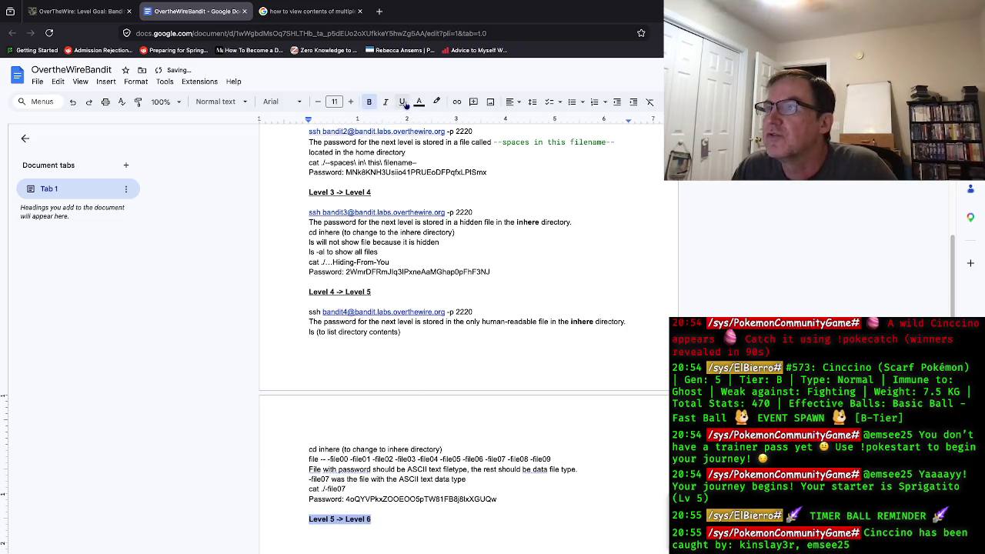
left_click(400, 519)
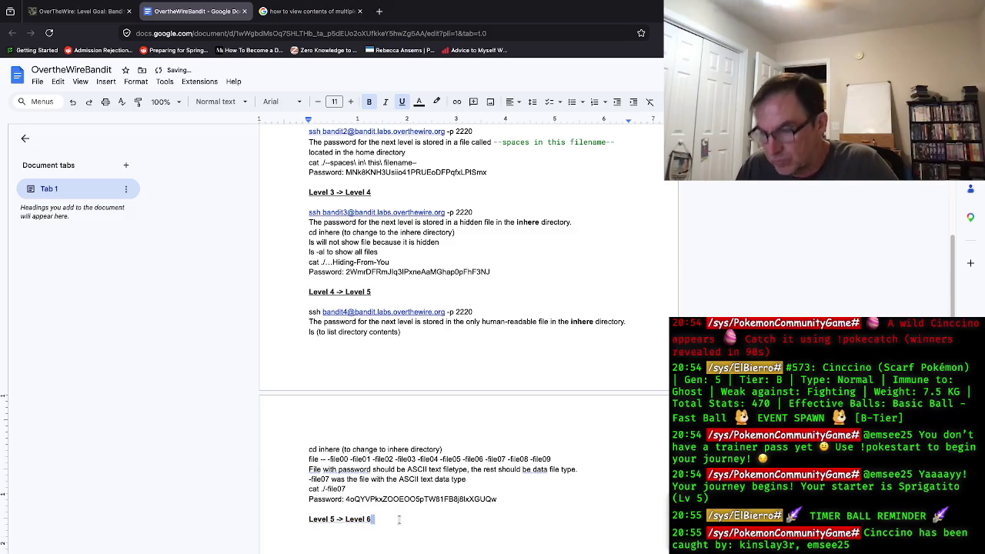
key("Return")
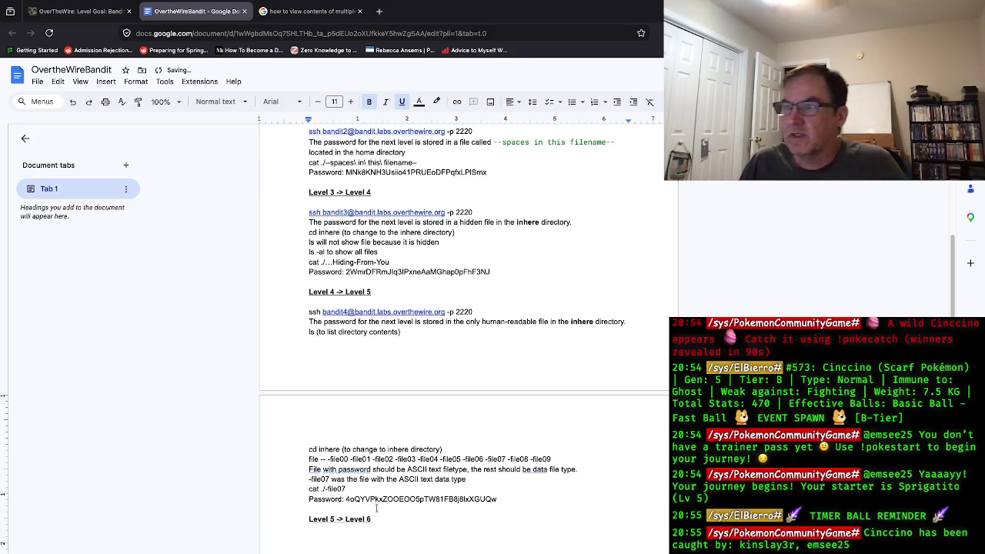
type("Ssh ba")
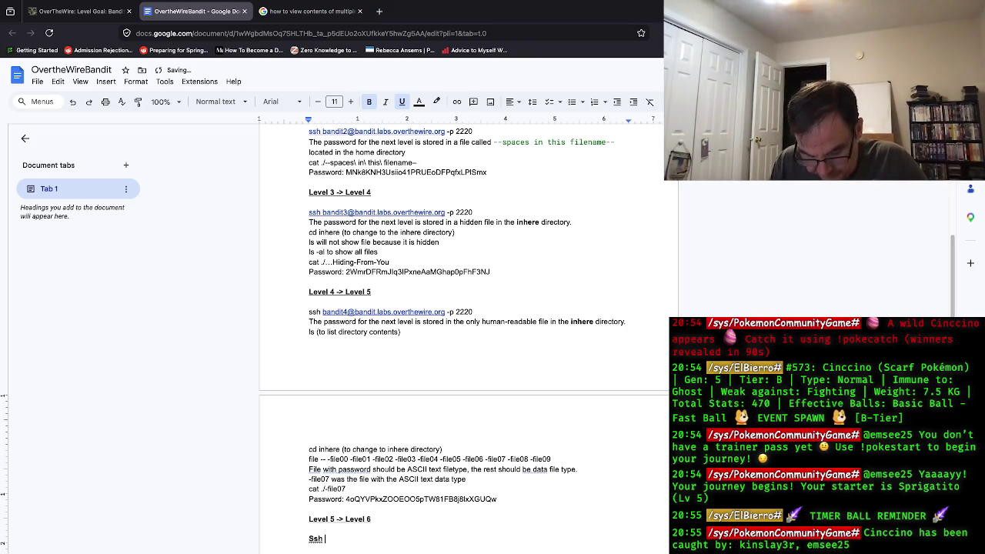
type("ndit")
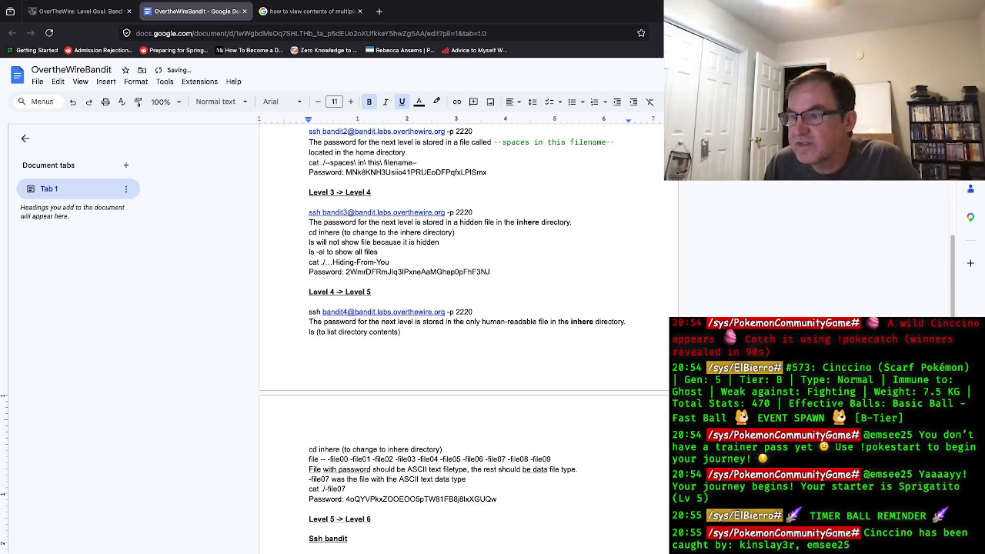
key("BackSpace")
key("BackSpace")
key("BackSpace")
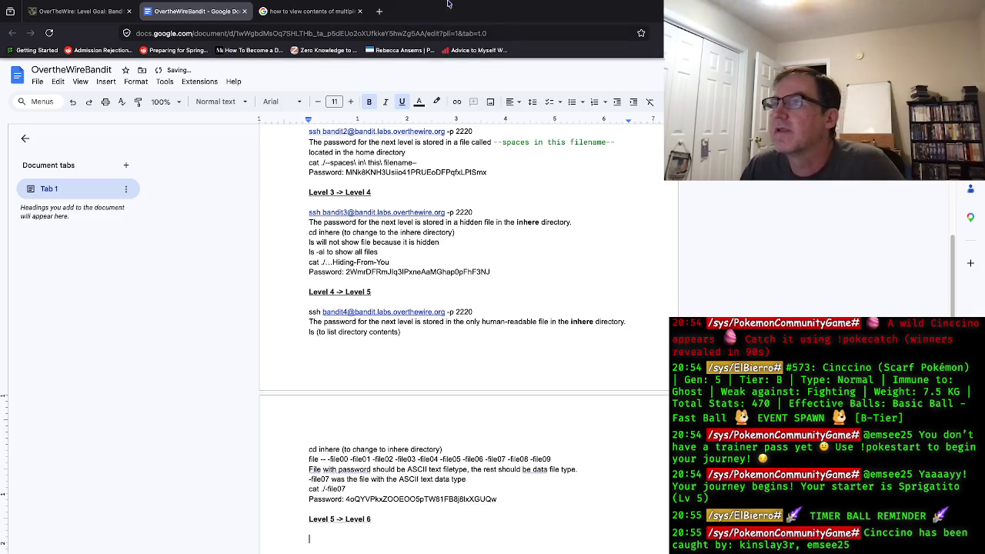
left_click(373, 107)
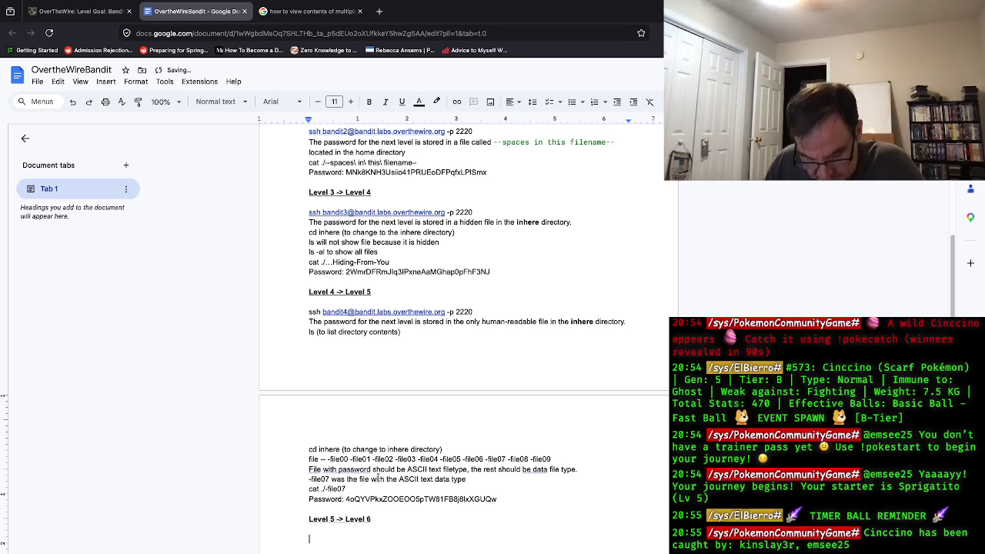
type("Ssh ")
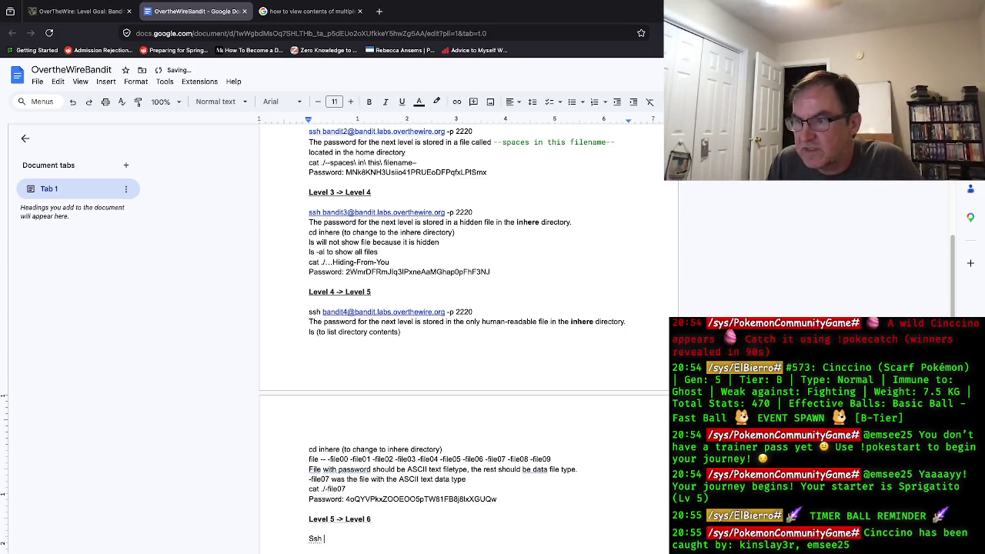
type("bandit5")
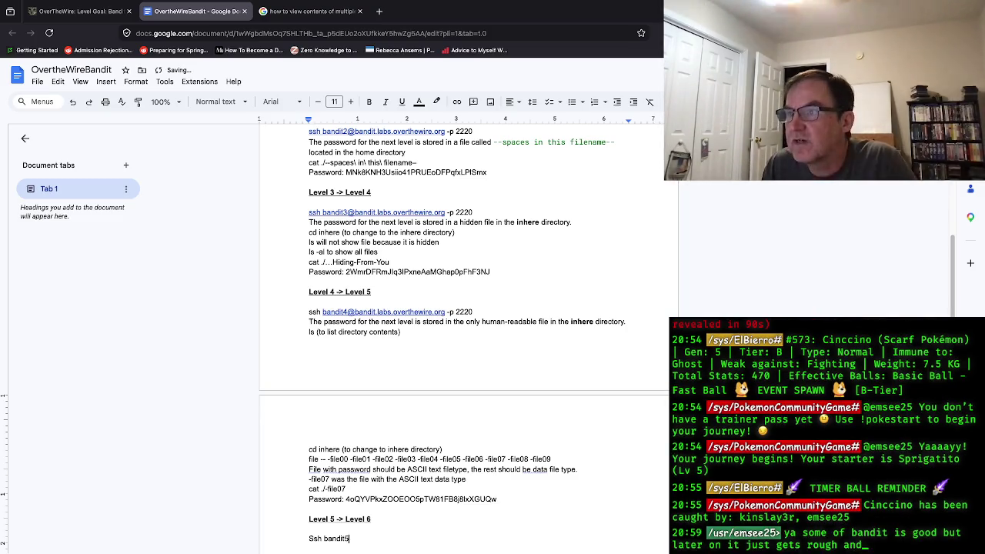
type("@bandit")
type(".l")
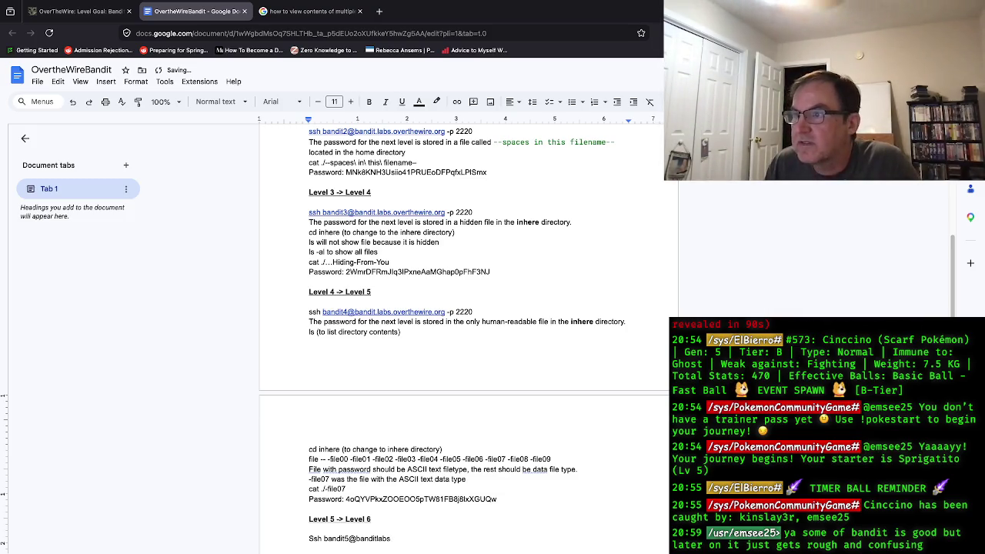
key("BackSpace")
key("BackSpace")
key("BackSpace")
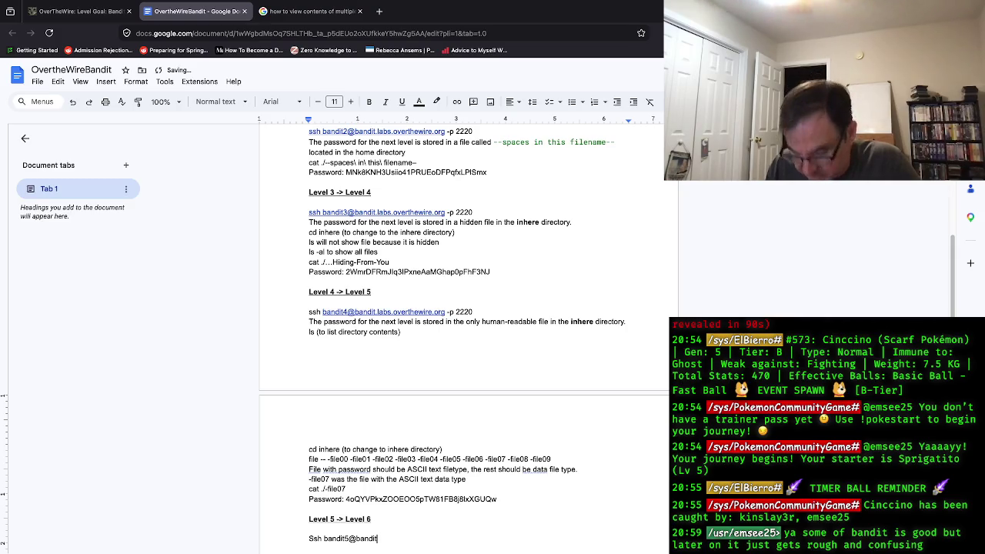
type(".labs")
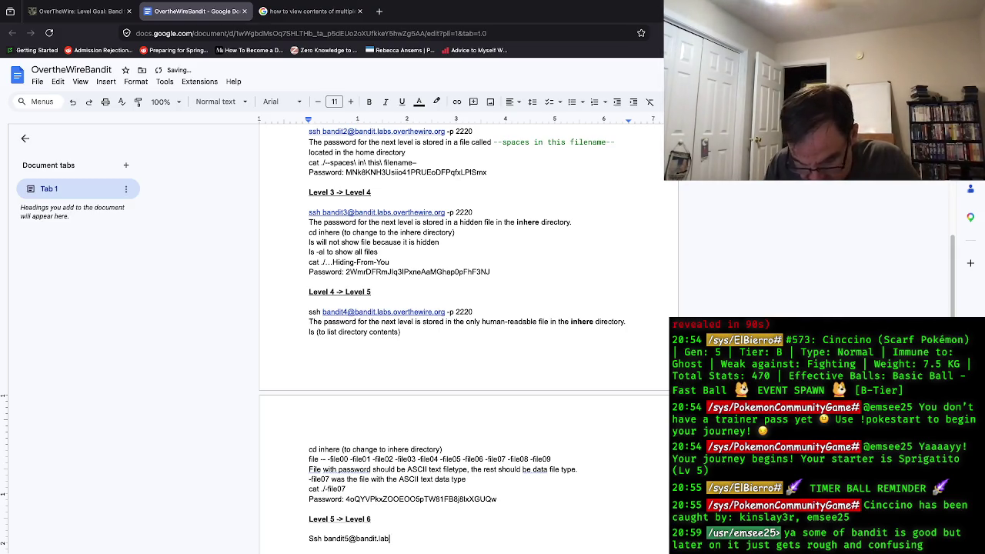
type(".overthewir")
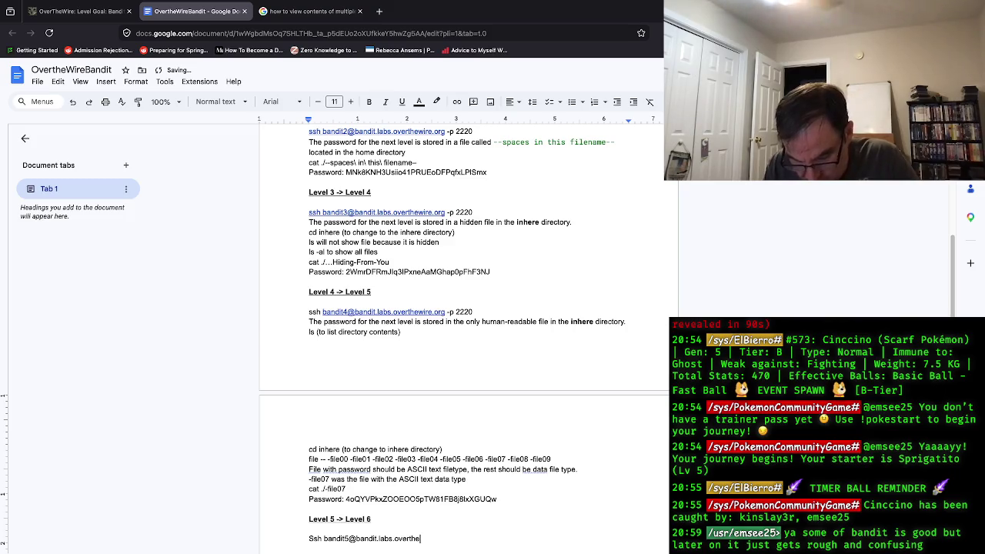
type("e.org")
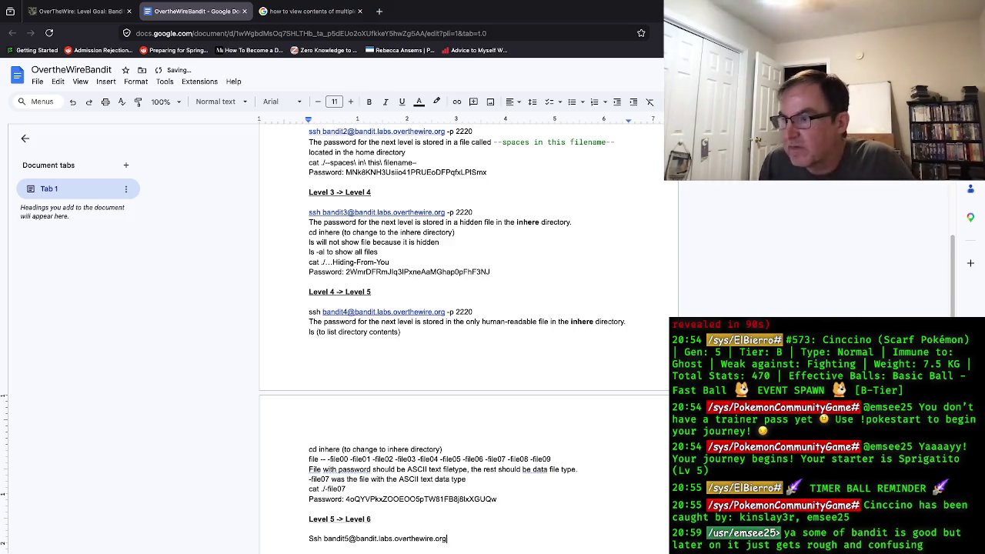
type(" -p ")
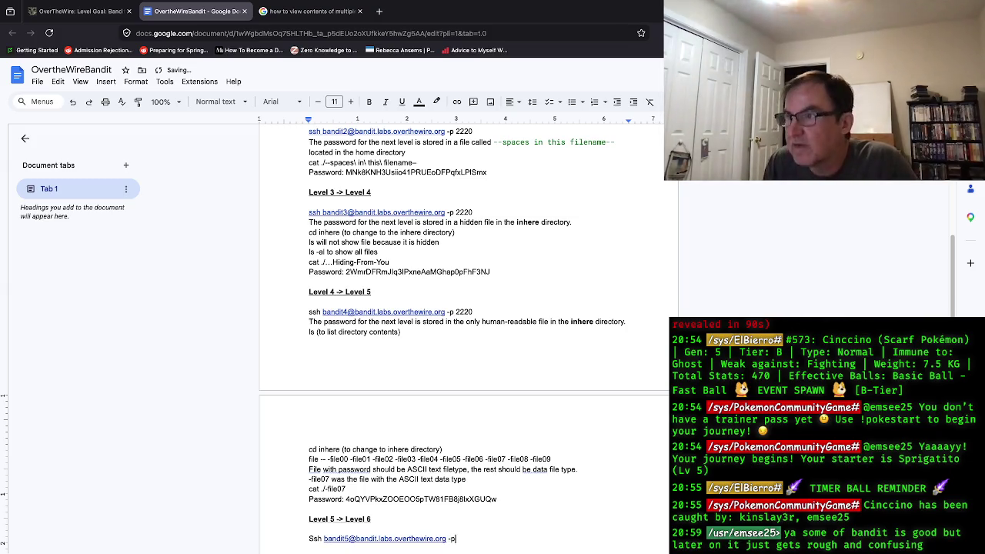
type("2220")
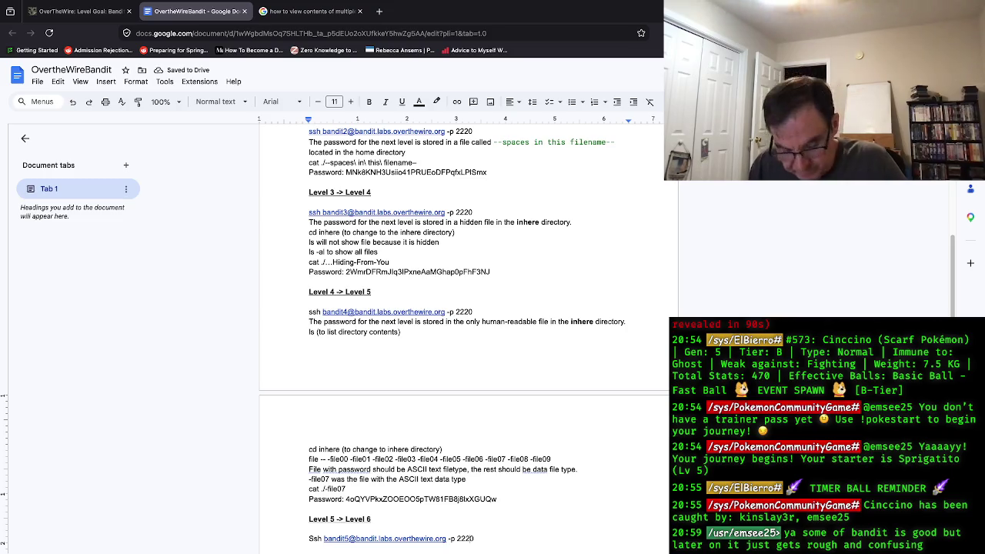
- Change the leading 'Ssh' to lowercase 'ssh'
left_click(436, 538)
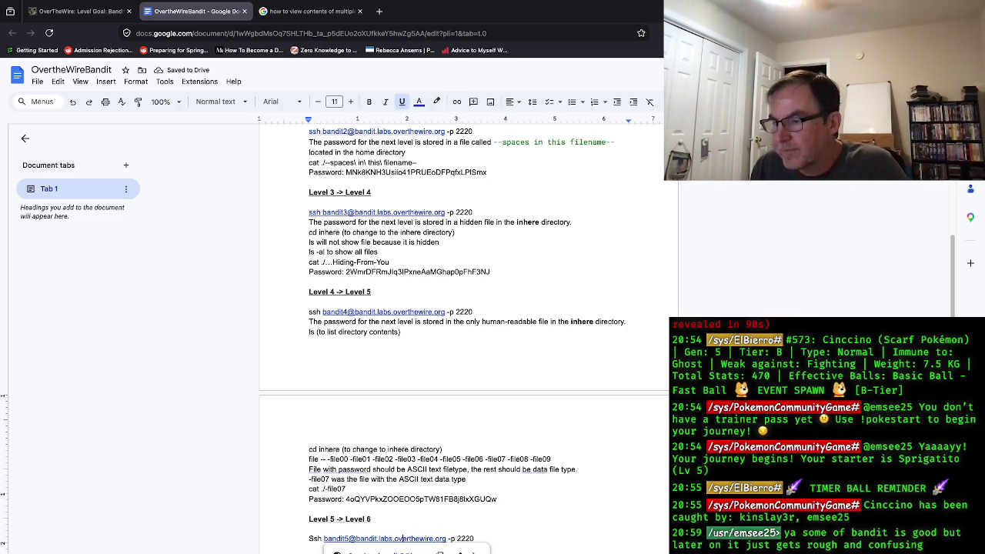
left_click(374, 539)
left_click(322, 539)
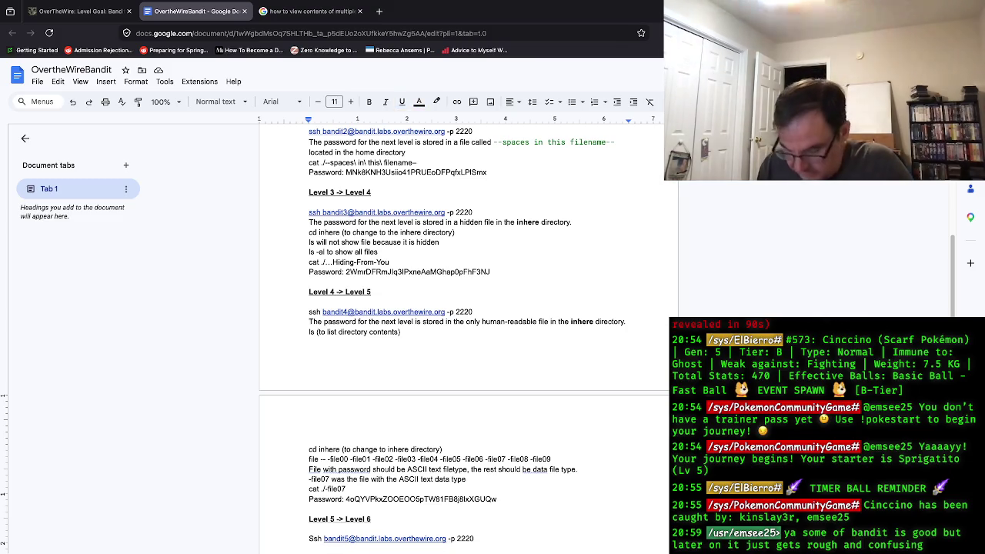
key("BackSpace")
key("BackSpace")
key("BackSpace")
type("ssh")
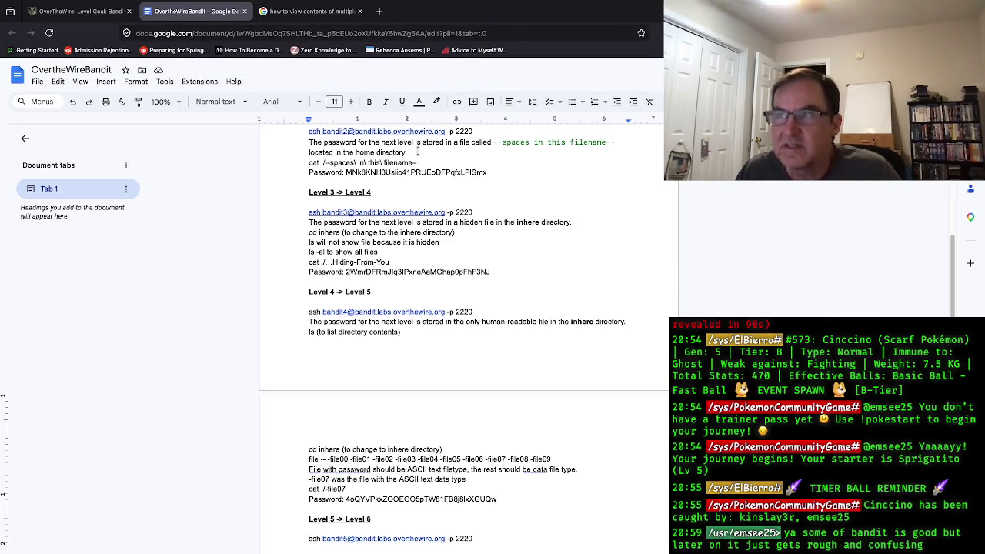
- Open the Bandit Level 5 → Level 6 page from the OverTheWire sidebar
left_click(100, 19)
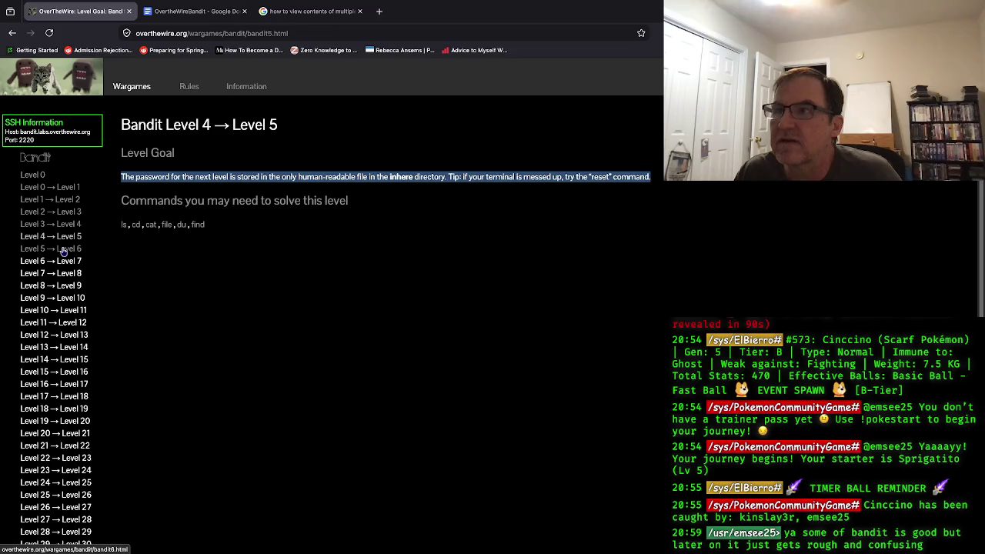
key("alt+shift")
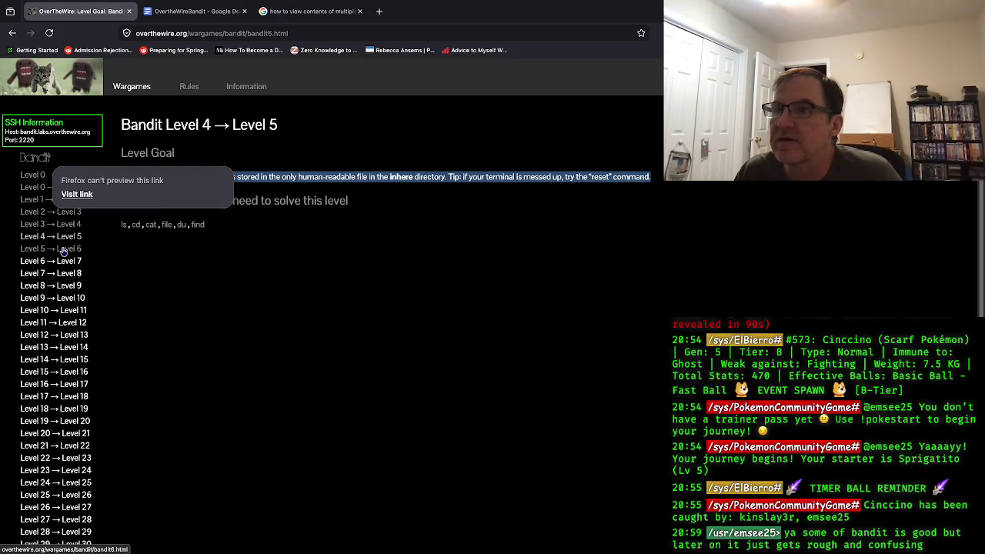
left_click(64, 249)
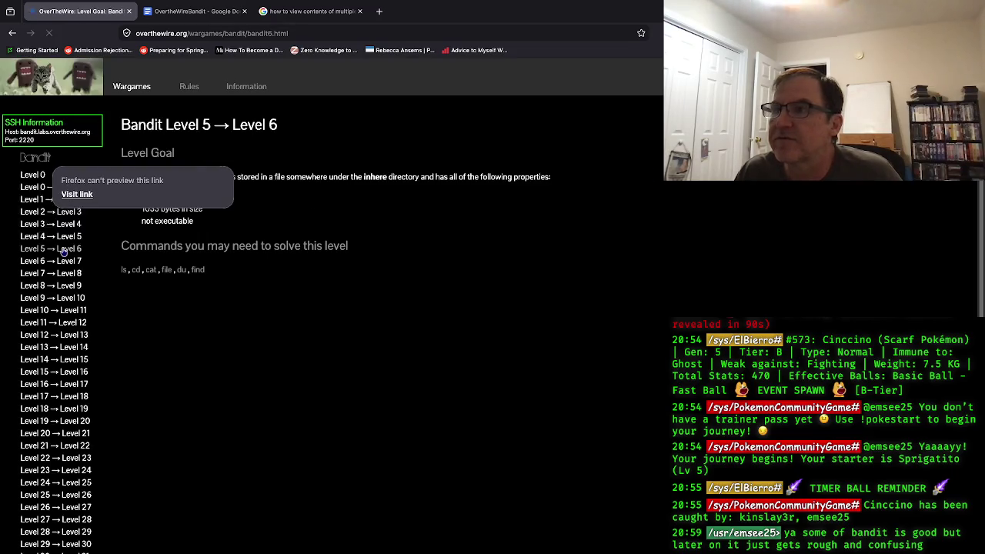
left_click(452, 307)
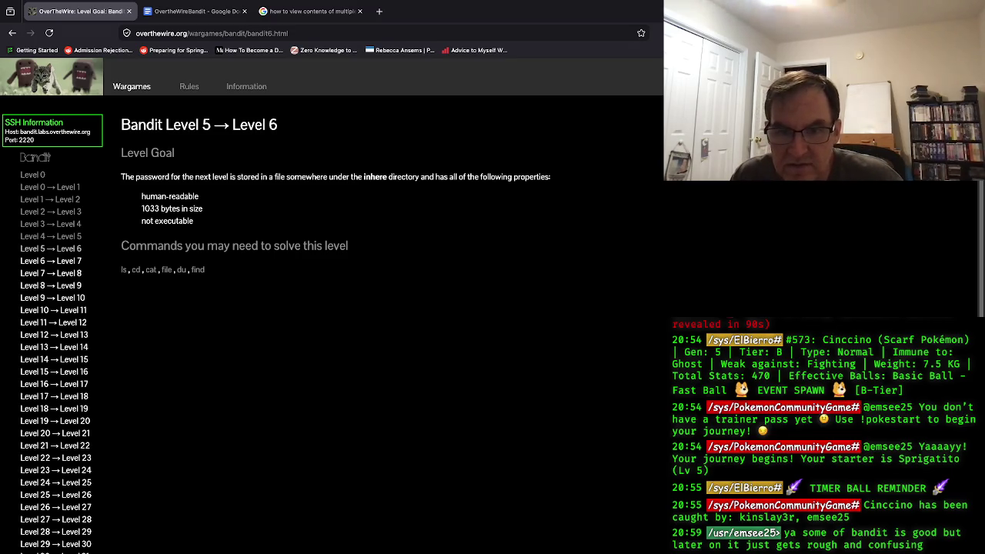
key("alt+Tab")
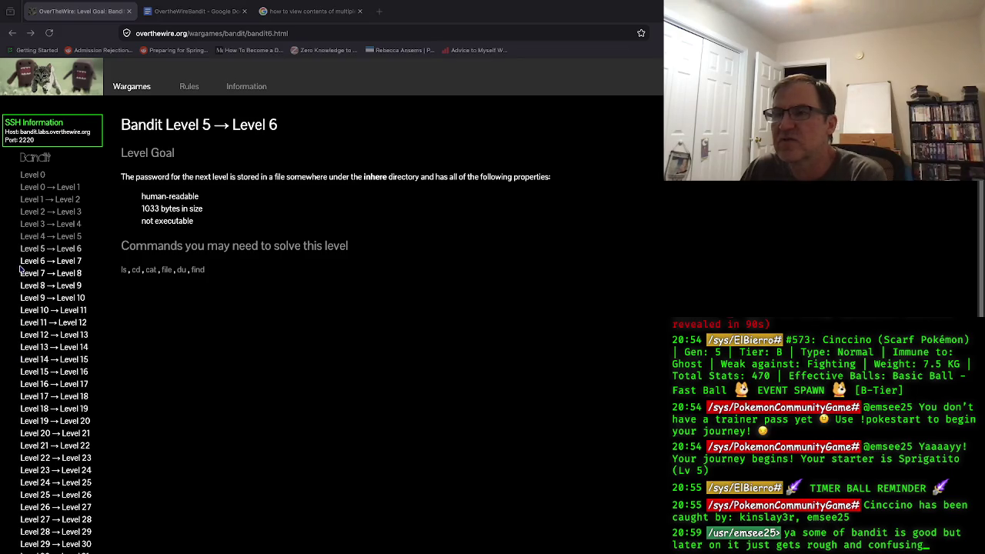
- Glance at the Level 6 → Level 7 page, then go back to Level 5 → Level 6
left_click(58, 267)
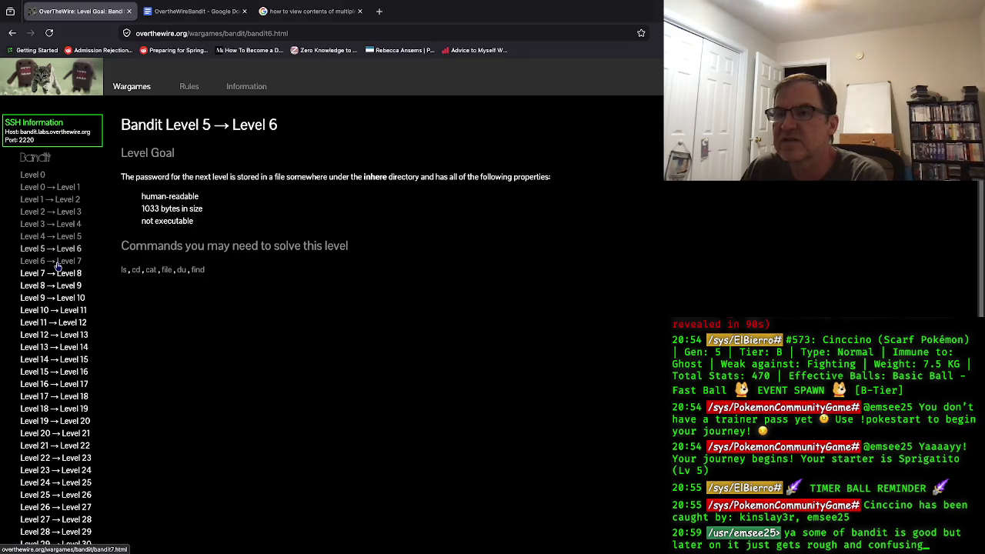
left_click(57, 266)
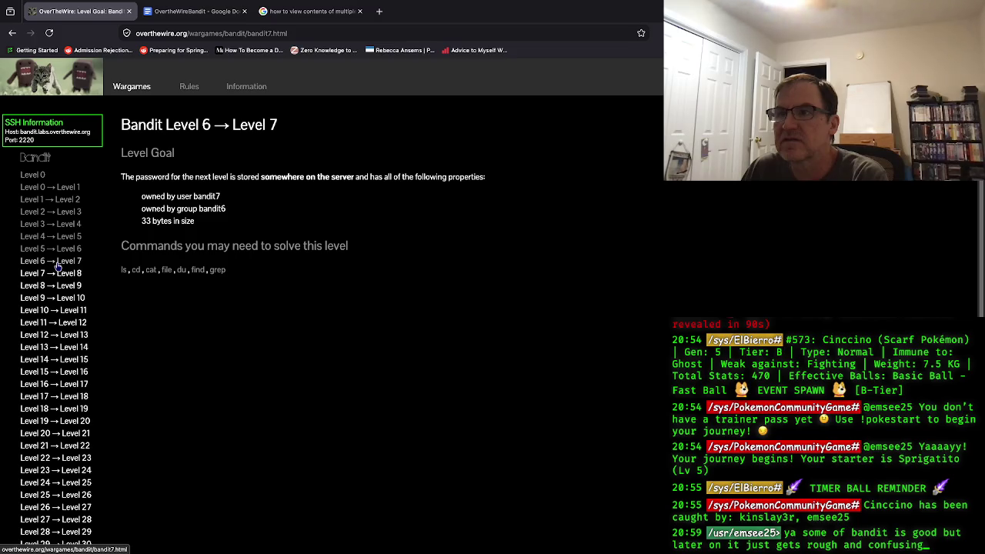
left_click(59, 251)
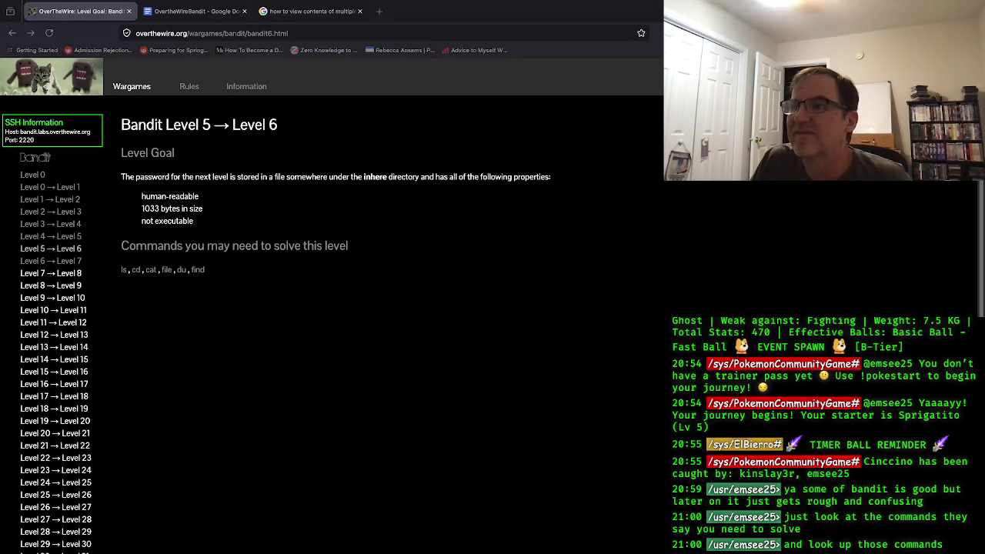
- Exit the Level 4 server session in iTerm2 and clear the terminal screen
key("super+Tab")
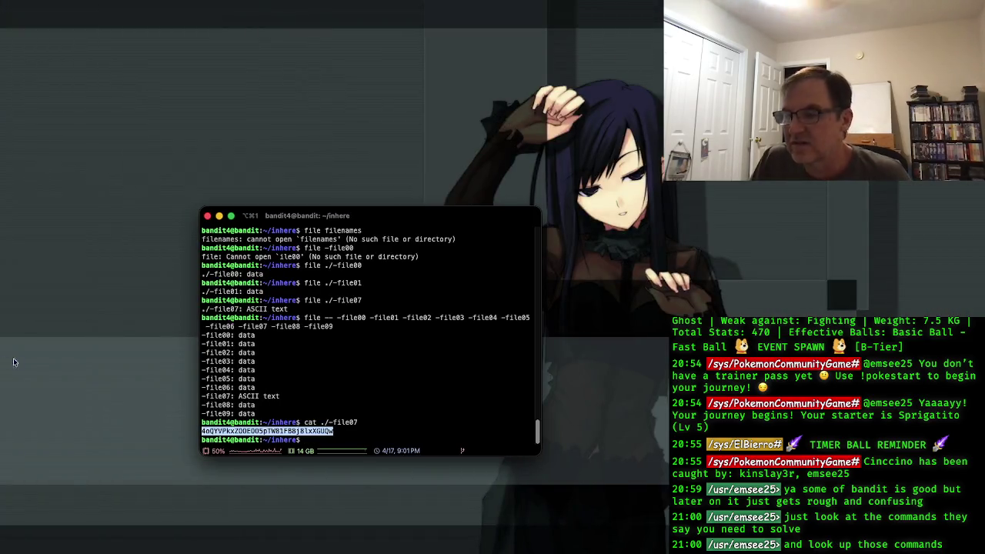
type("exit")
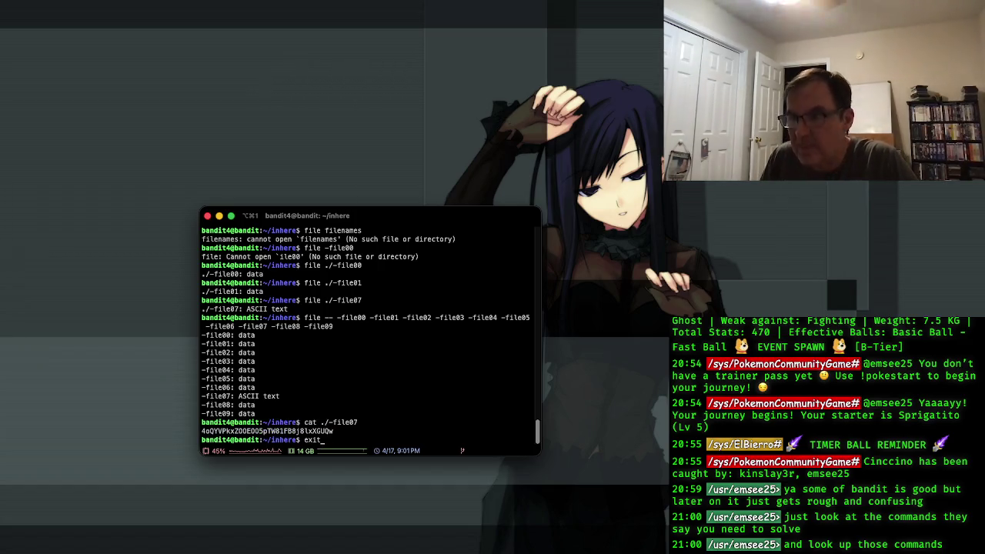
key("Return")
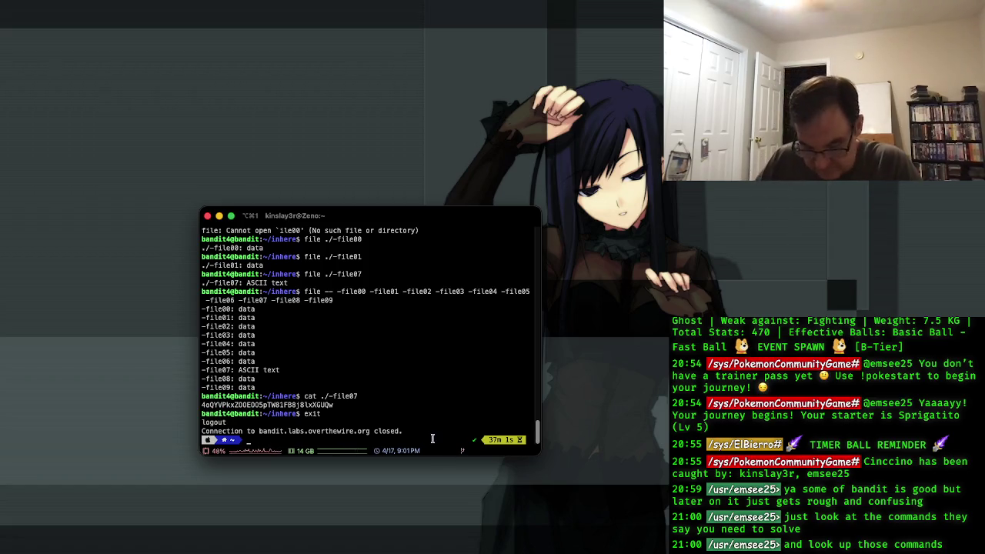
key("ctrl+l")
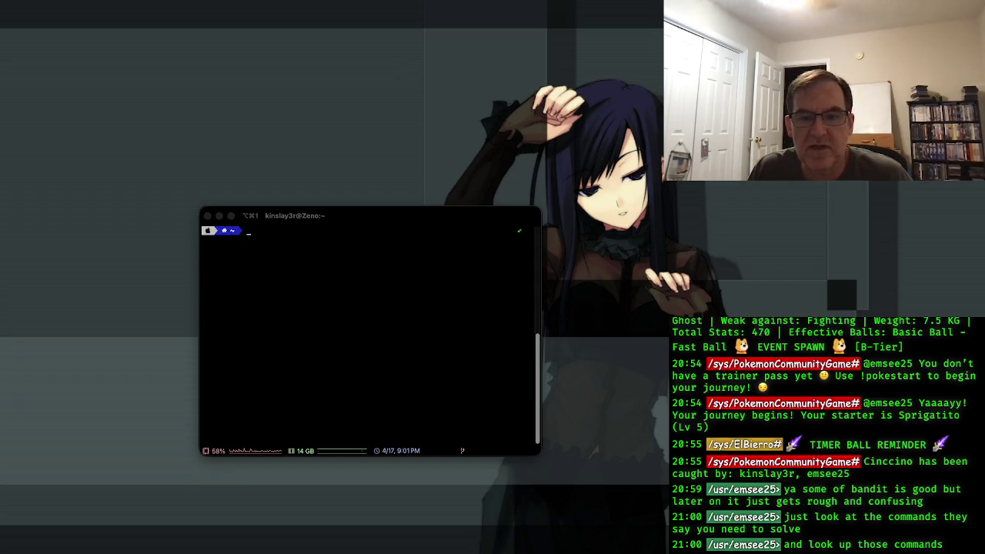
left_click(303, 312)
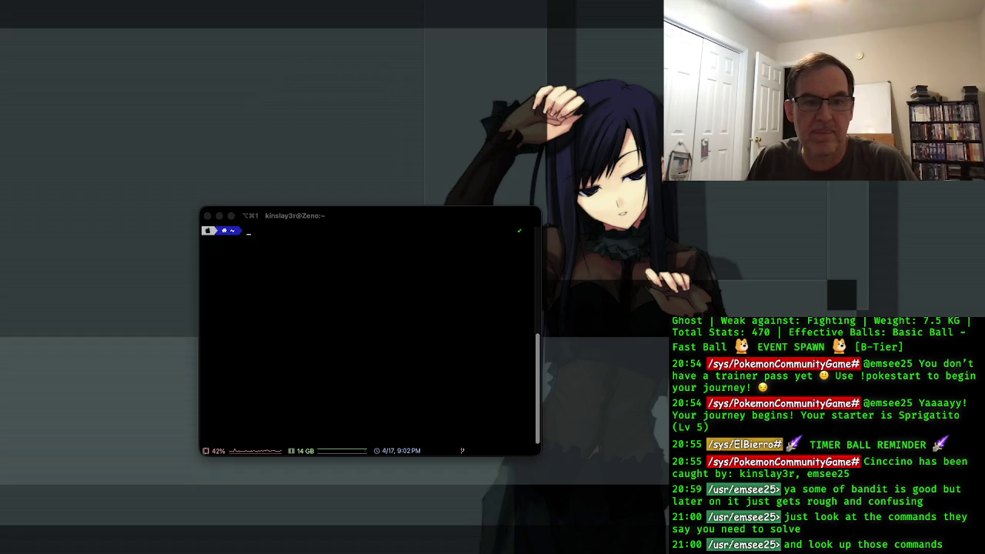
key("super+Tab")
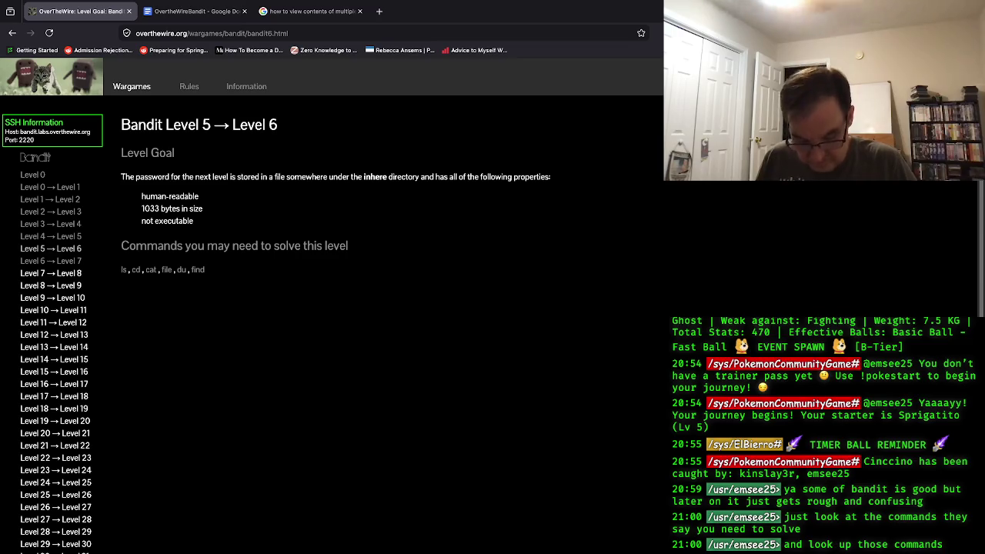
- Glance at Level 6 → Level 7, return to Level 5 → Level 6, then bring up iTerm2
key("alt+Left")
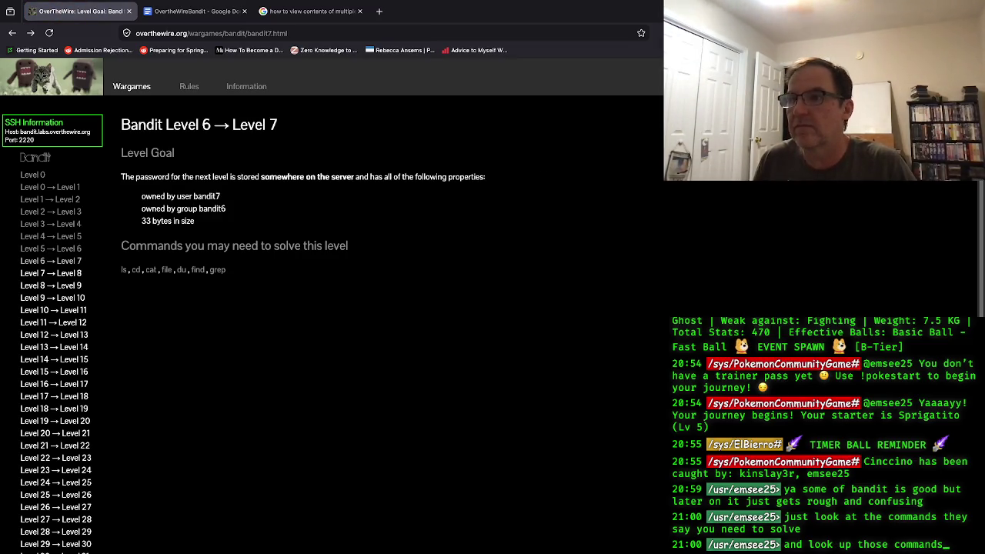
key("alt+Right")
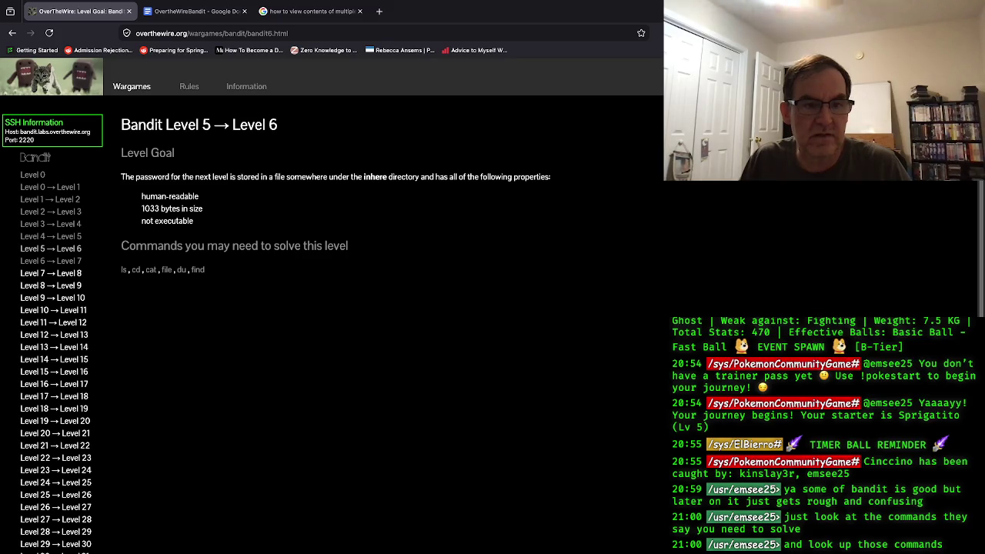
key("alt+Tab")
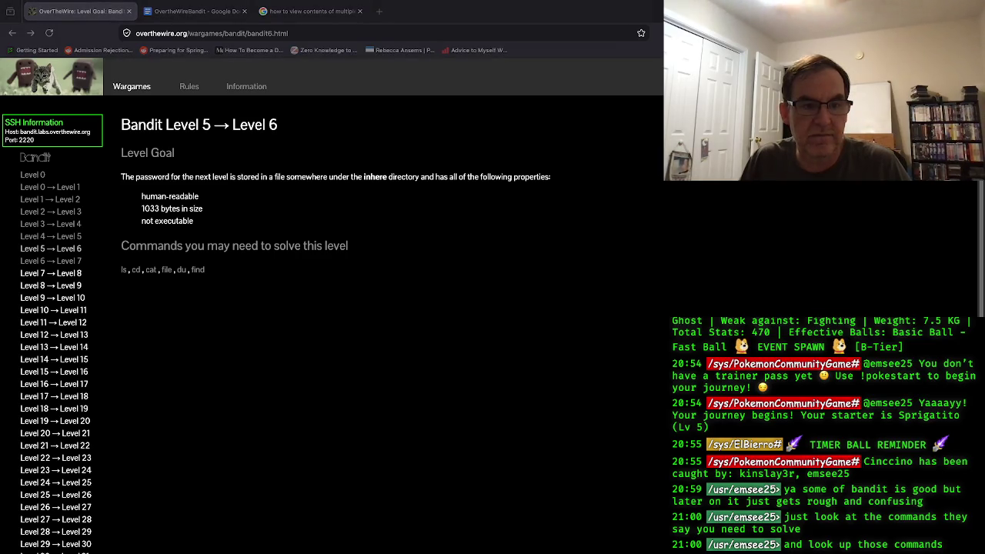
key("alt+Tab")
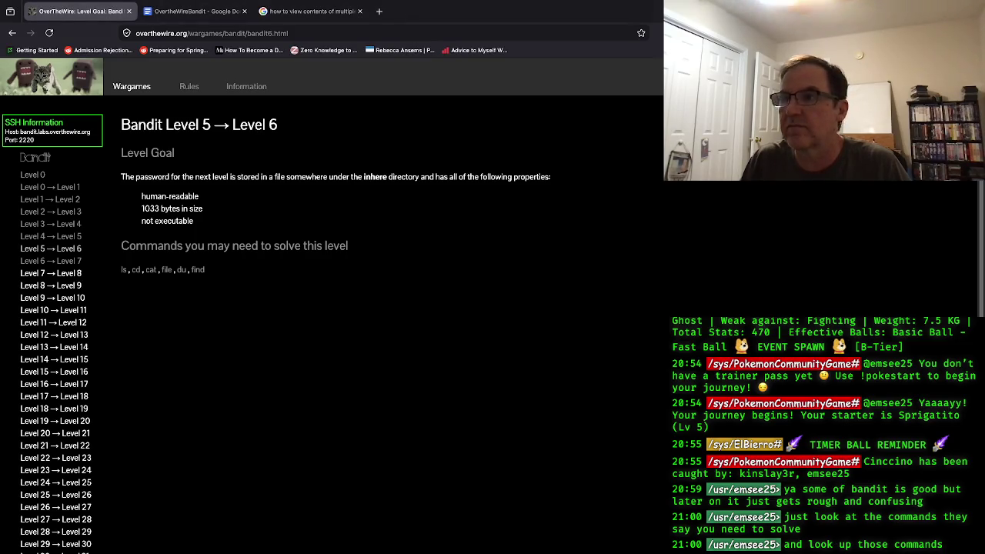
key("alt+Tab")
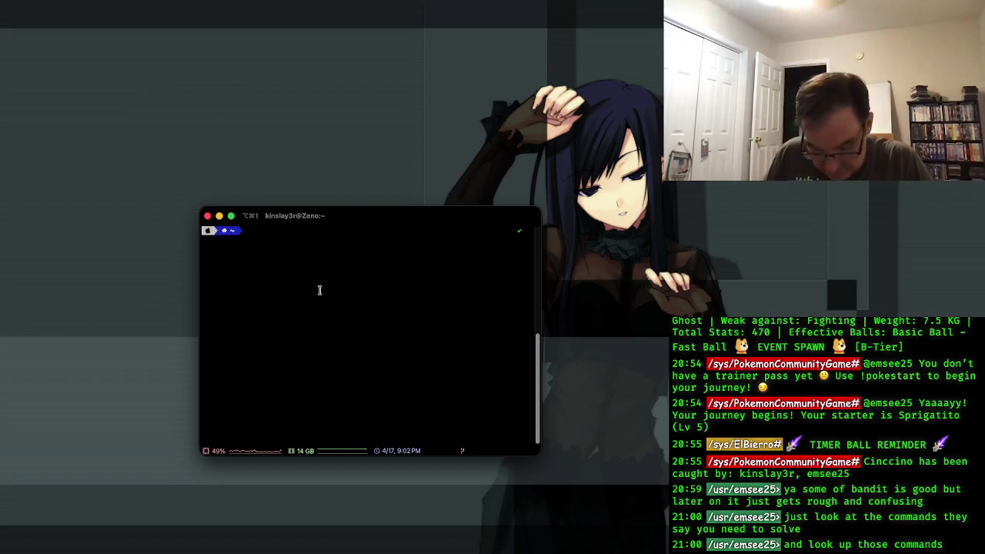
type("ssh ")
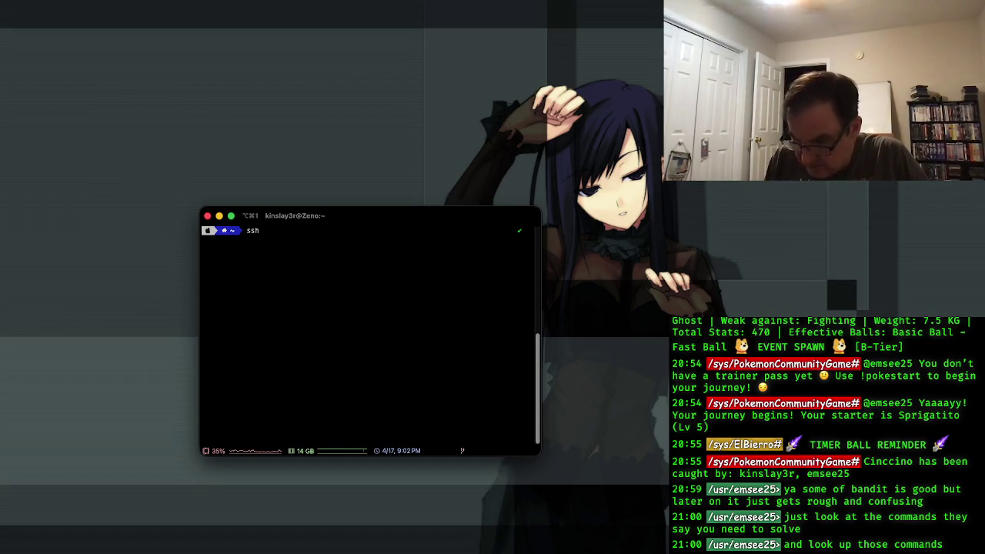
type("bandit5@")
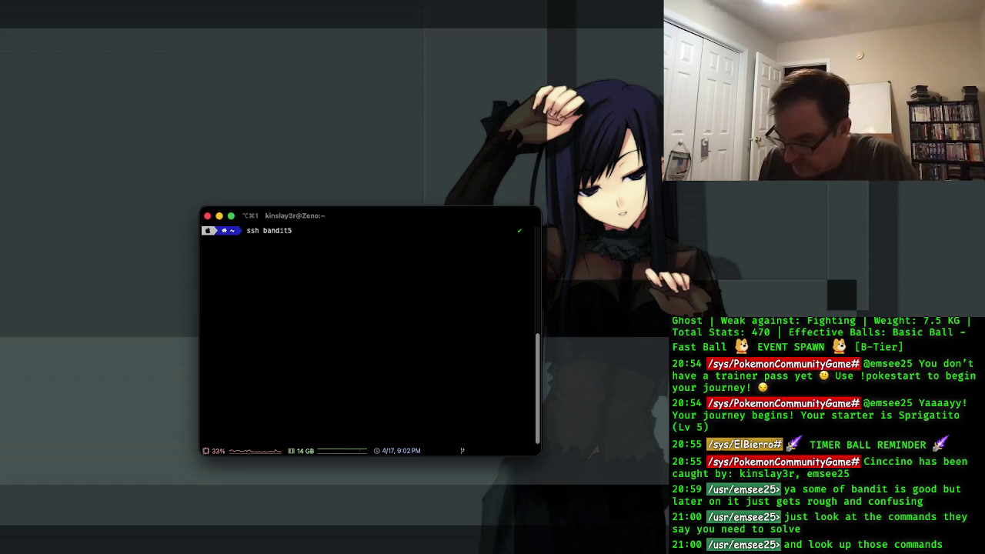
type("bandit.labs.")
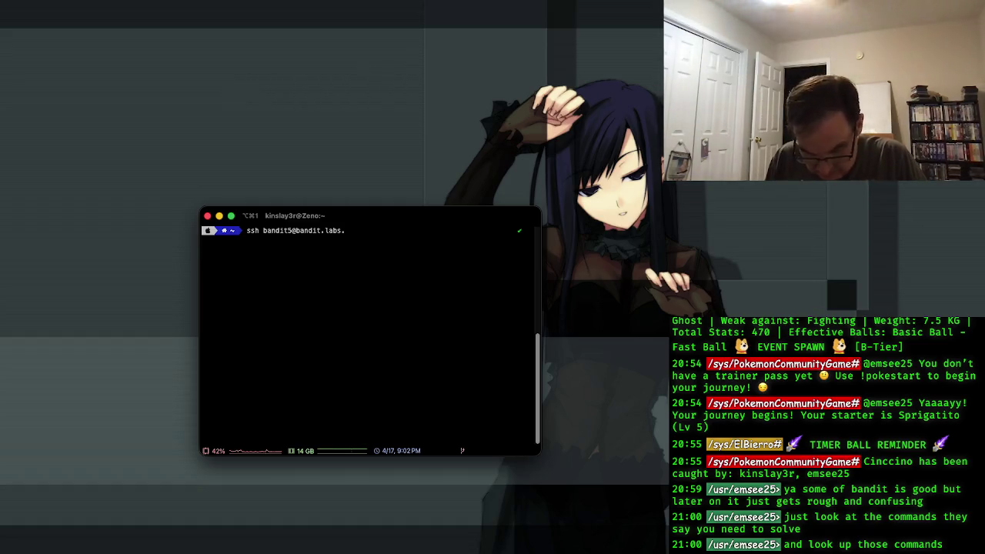
type("overthewire.o")
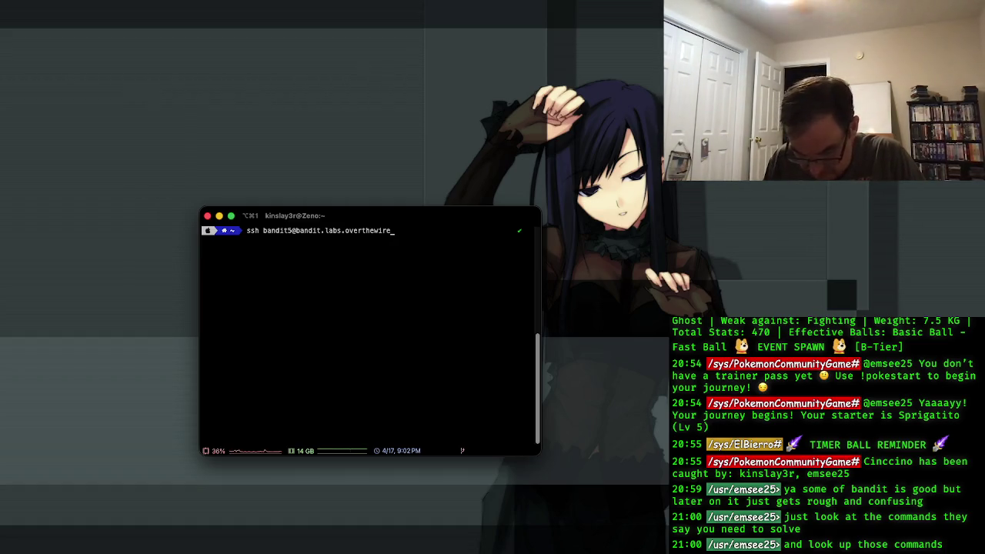
type("rg -p")
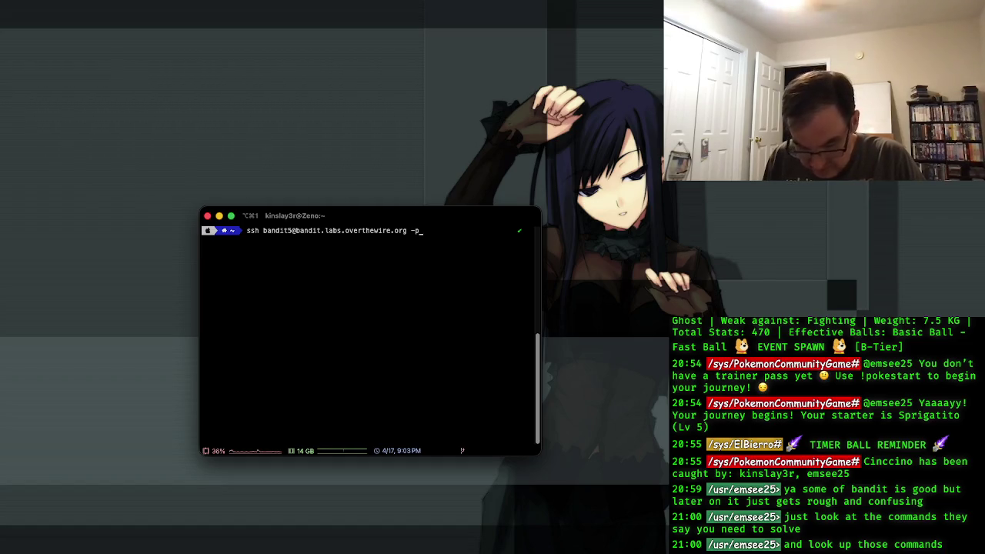
type("220")
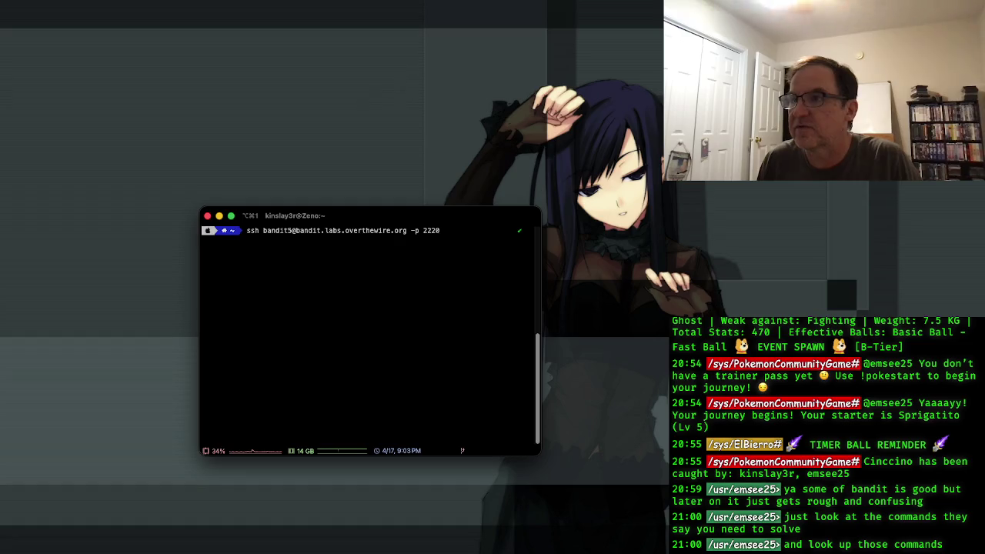
key("Return")
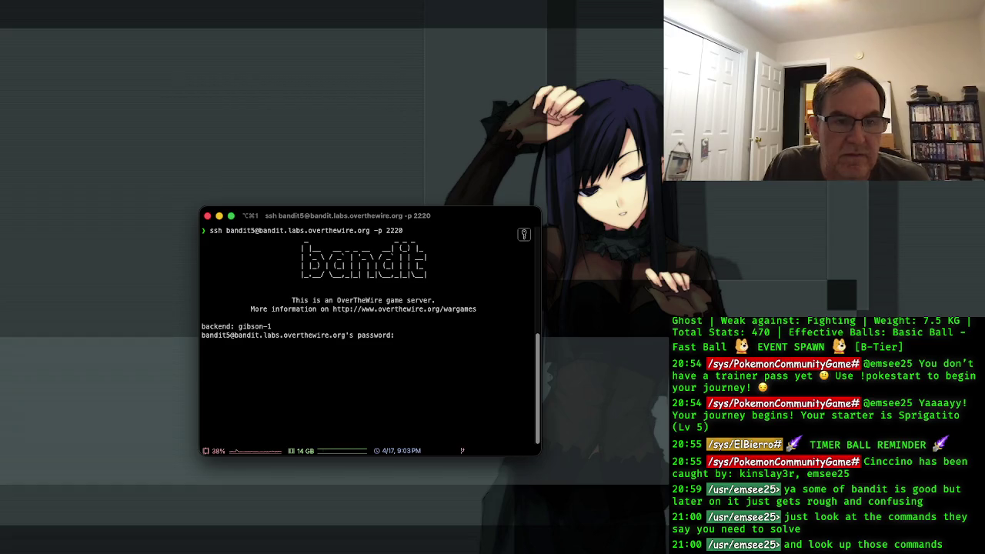
key("super+Tab")
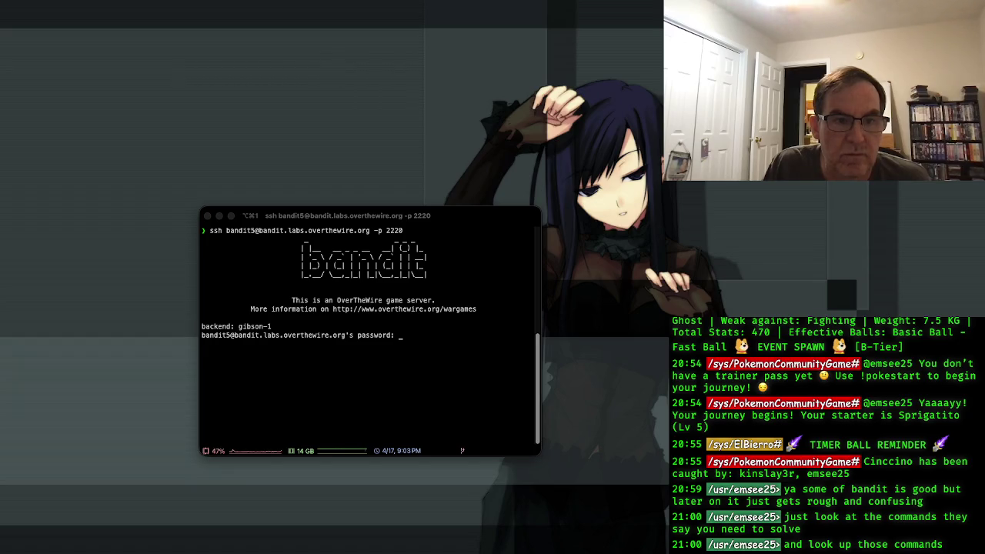
key("super+Tab")
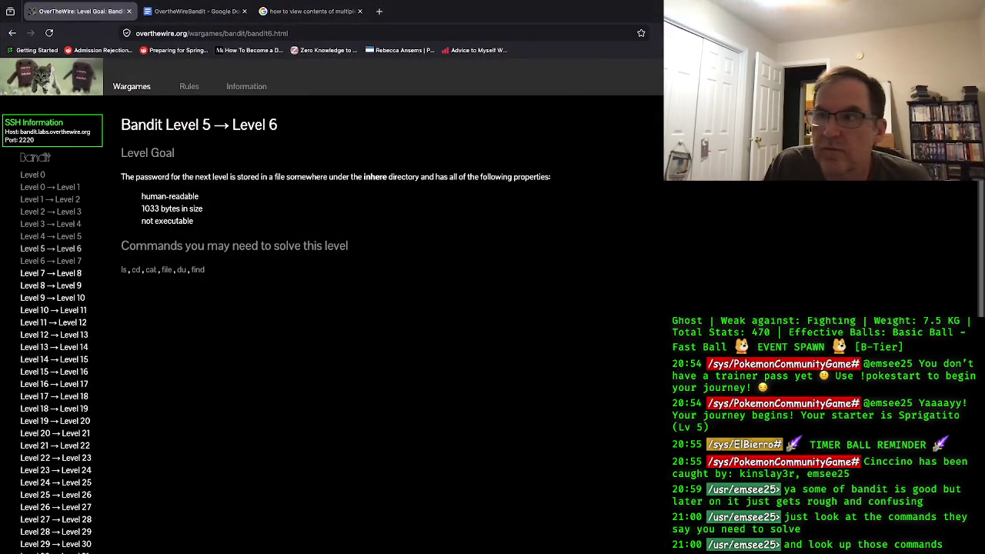
- Copy the saved level-5 password from the Password line in the notes
left_click(196, 11)
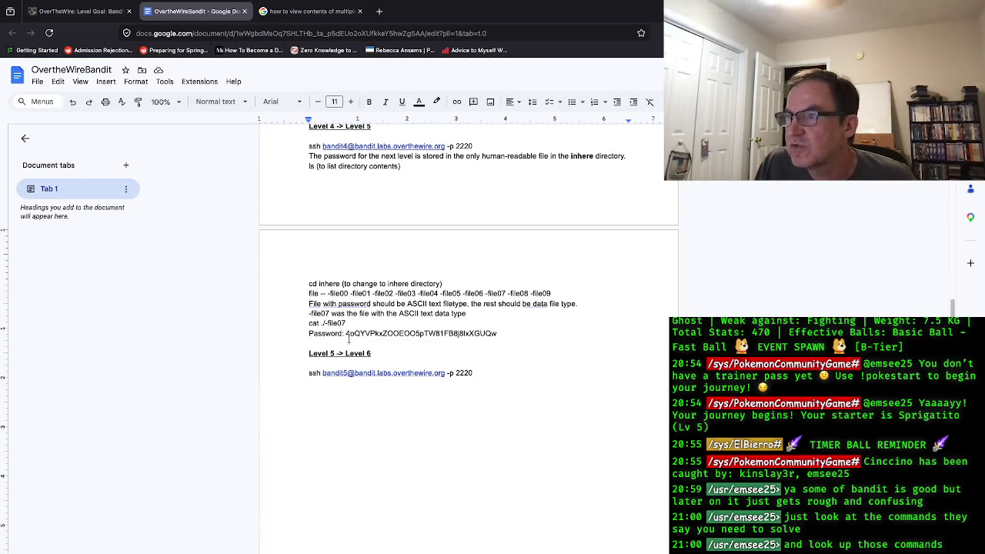
left_click_drag(346, 334, 498, 333)
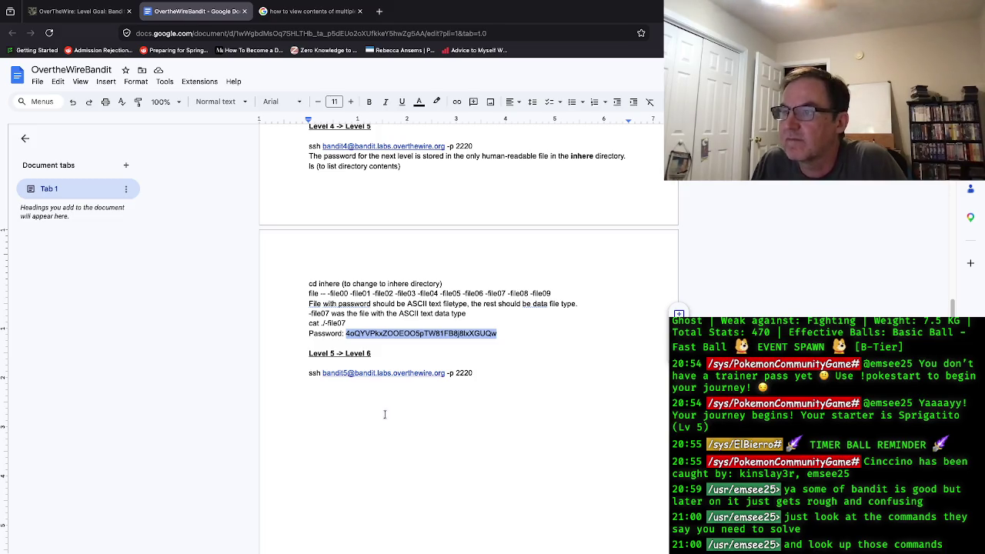
scroll(373, 402, "up", 1)
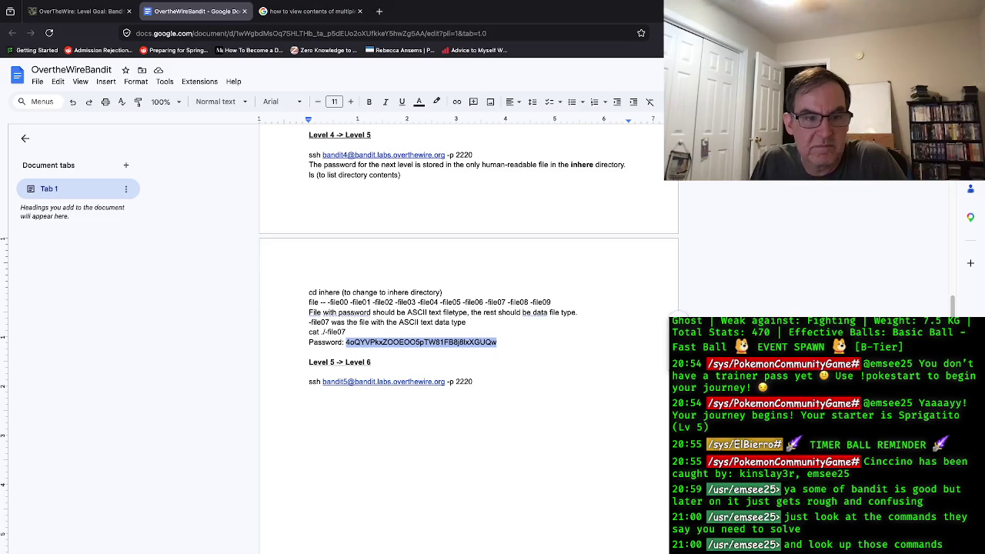
key("super+Tab")
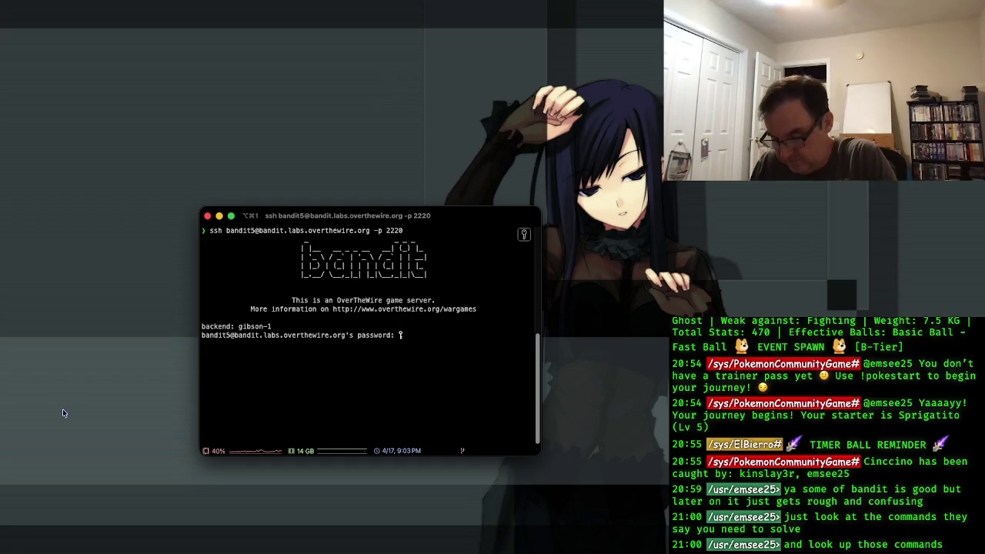
- Submit the pasted password to log in to the Bandit server as bandit5
key("Return")
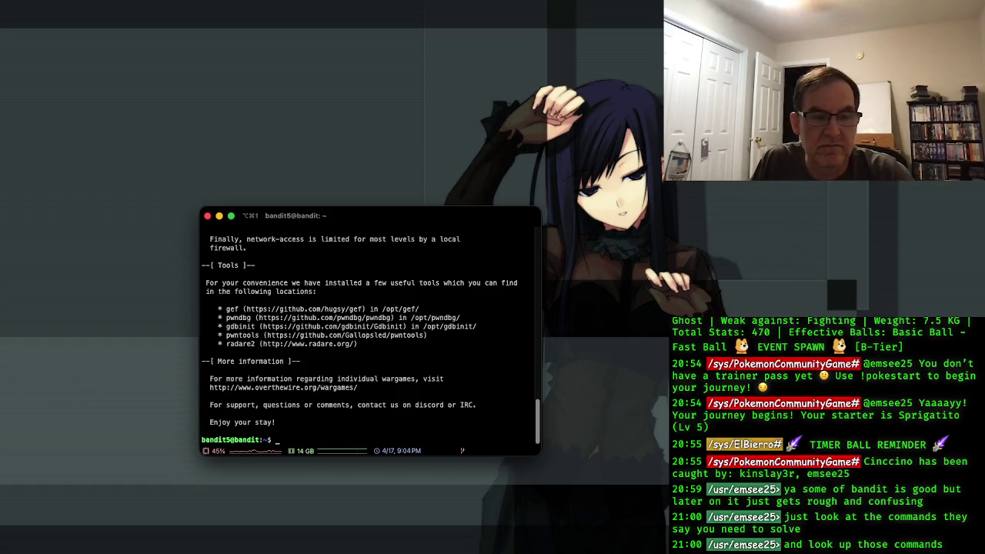
key("super+Tab")
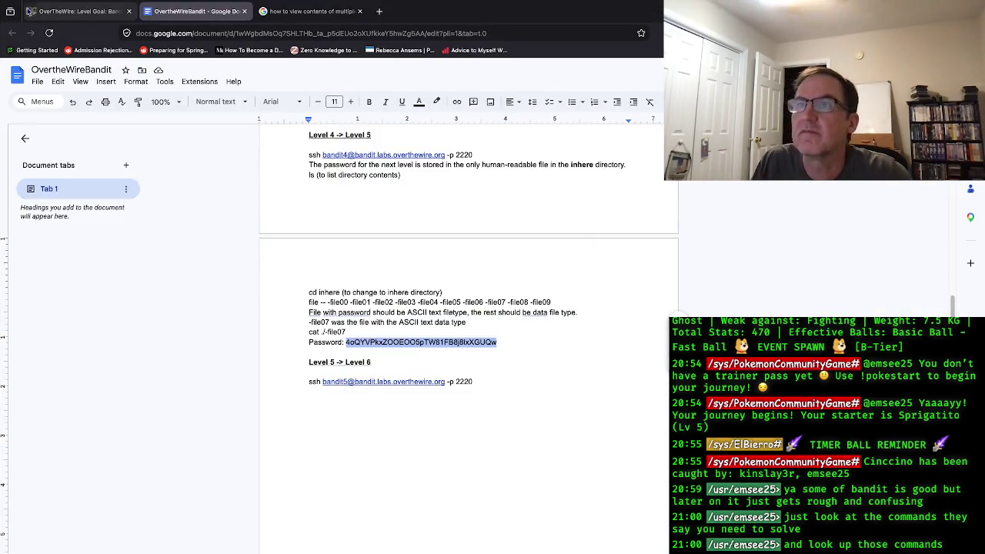
- Copy the Level 5→6 goal and its three file properties, then return to the notes below the bandit5 ssh line
left_click(66, 7)
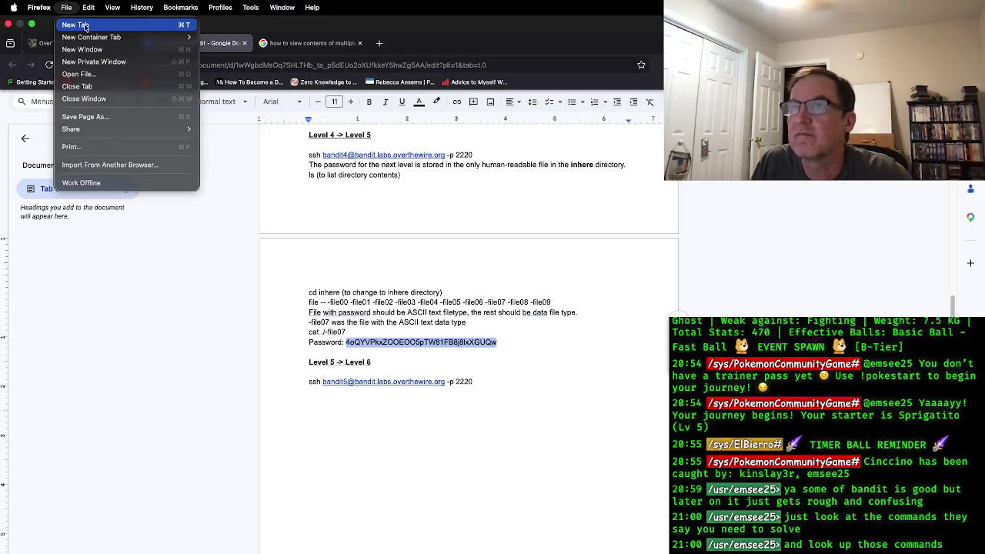
left_click(48, 10)
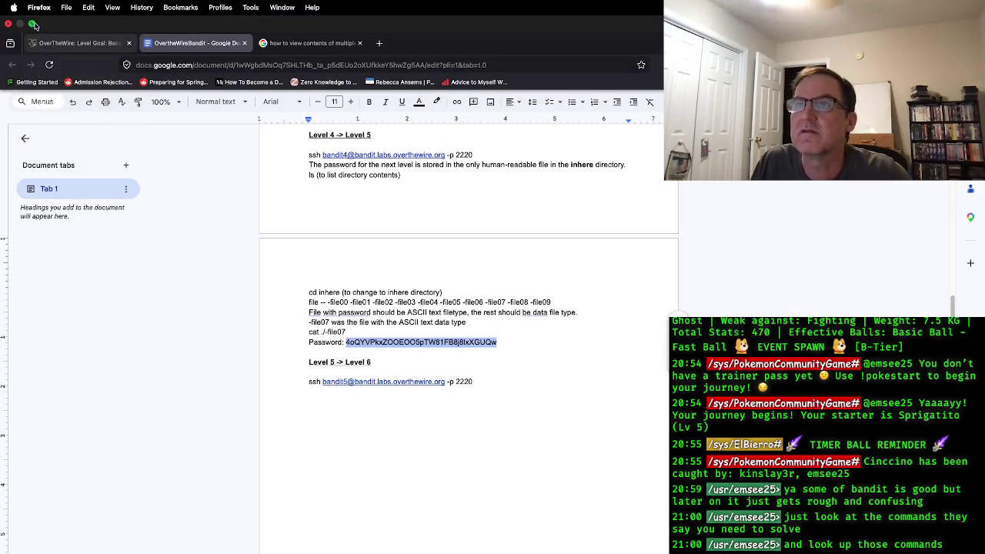
left_click(68, 43)
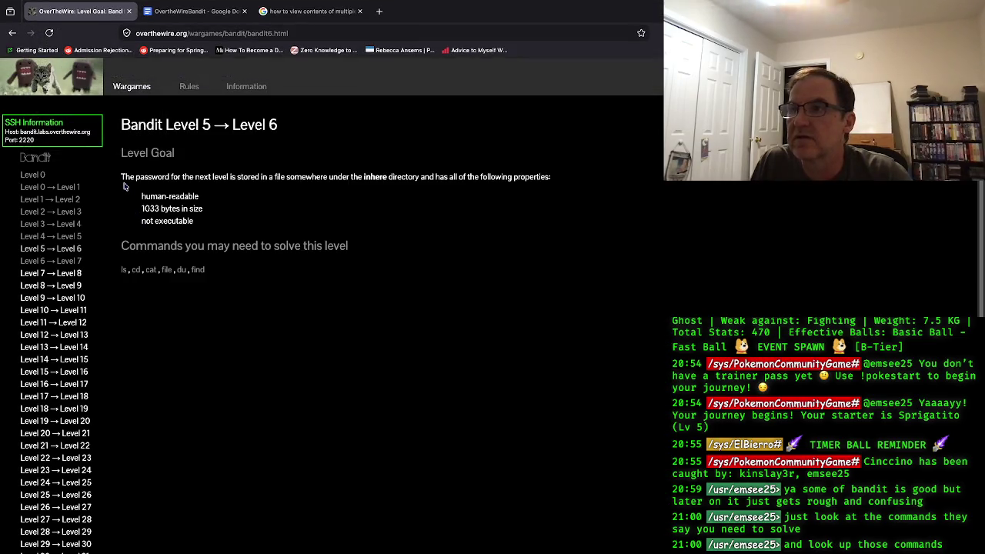
mouse_move(121, 179)
left_mouse_down()
mouse_move(165, 178)
mouse_move(197, 222)
left_mouse_up()
key("ctrl+c")
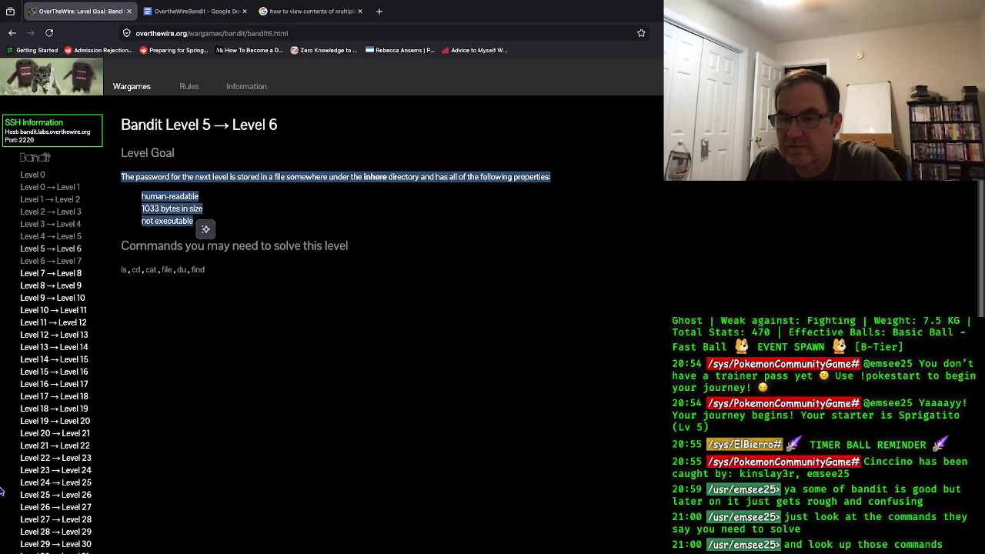
left_click(2, 491)
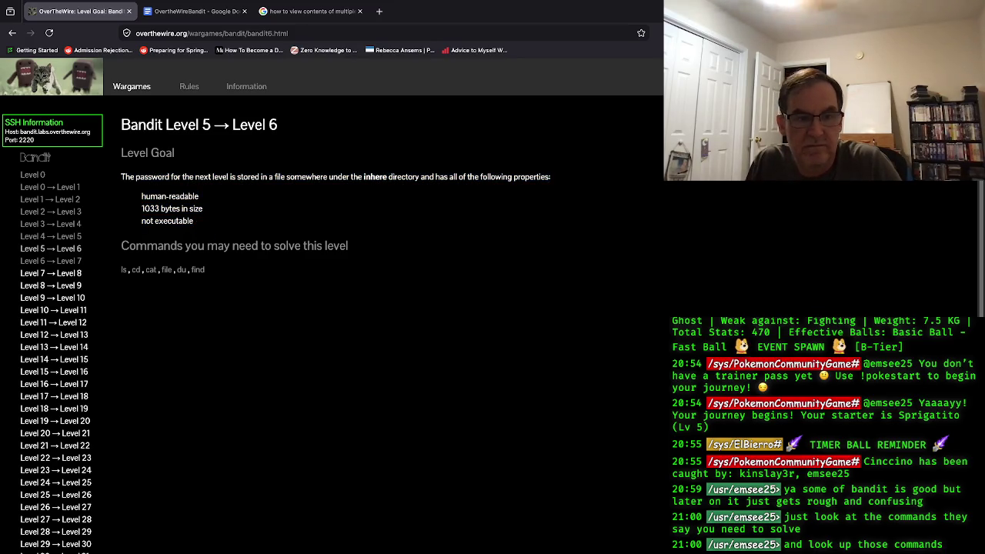
left_click(193, 11)
left_click(480, 382)
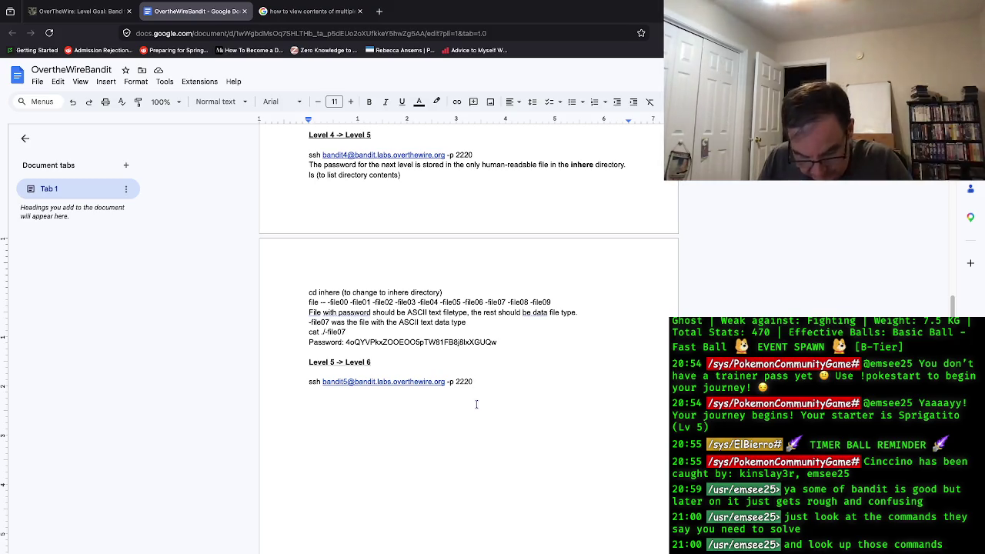
- Paste the Level 5→6 goal and its three properties on a new line under the ssh command
key("Return")
key("ctrl+v")
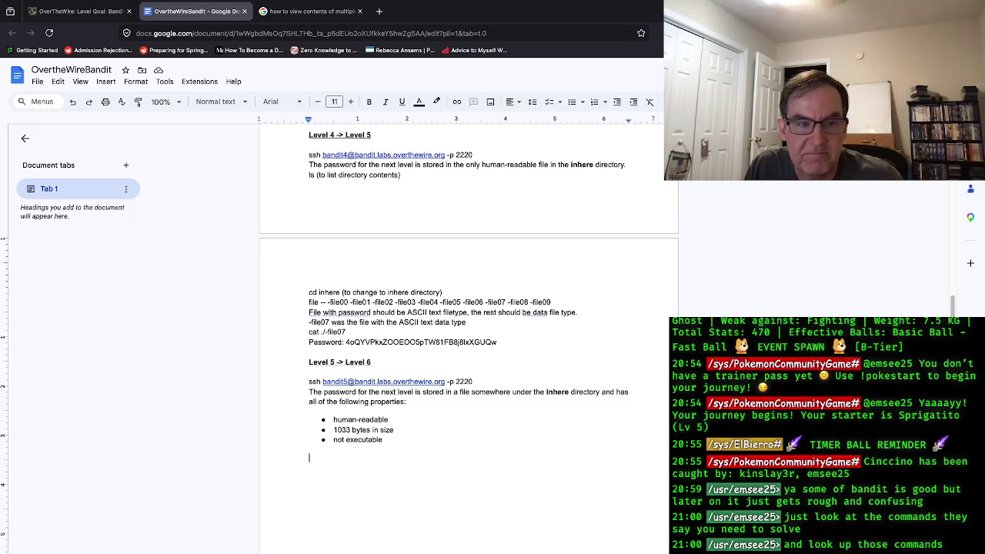
key("super+Tab")
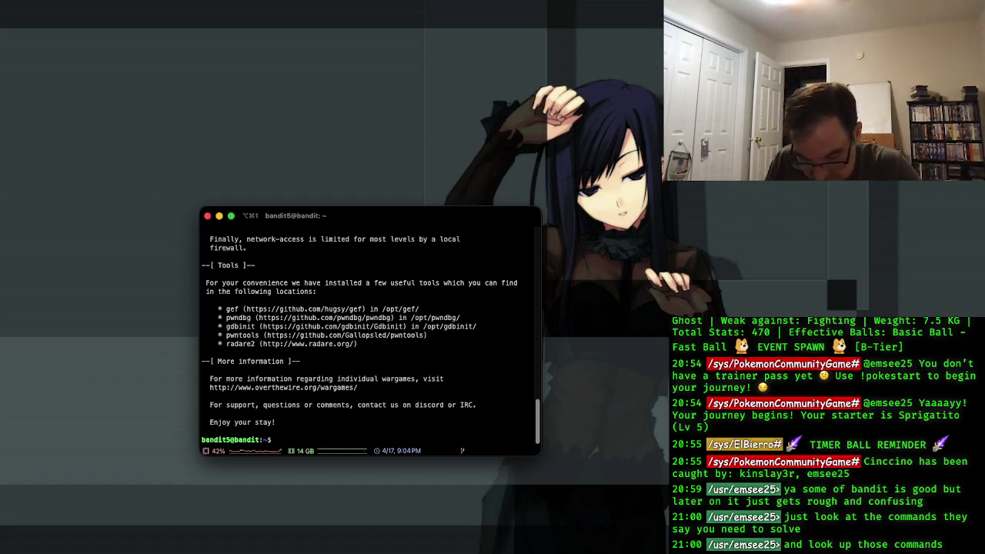
- Run ls -al in bandit5's home directory to reveal the inhere directory
type("ls -al")
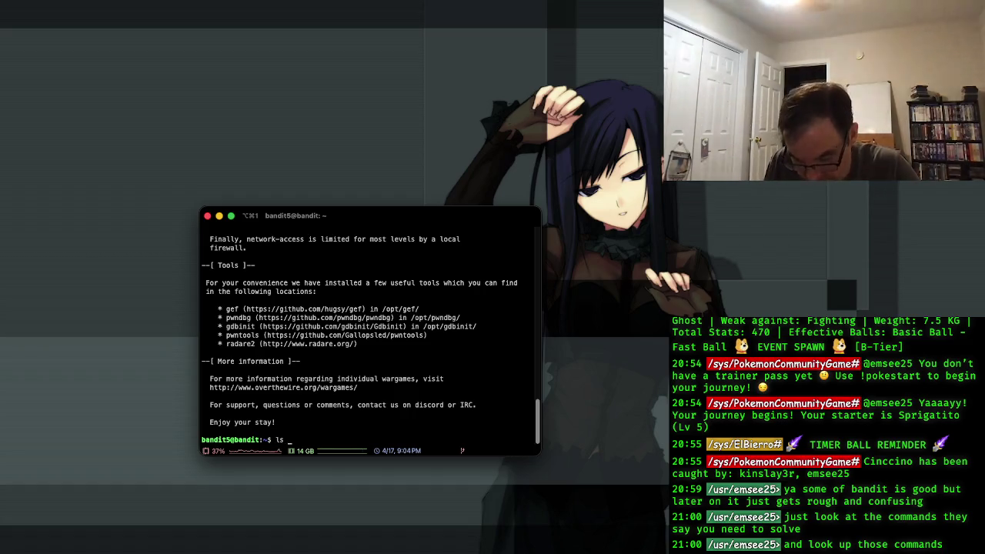
key("Return")
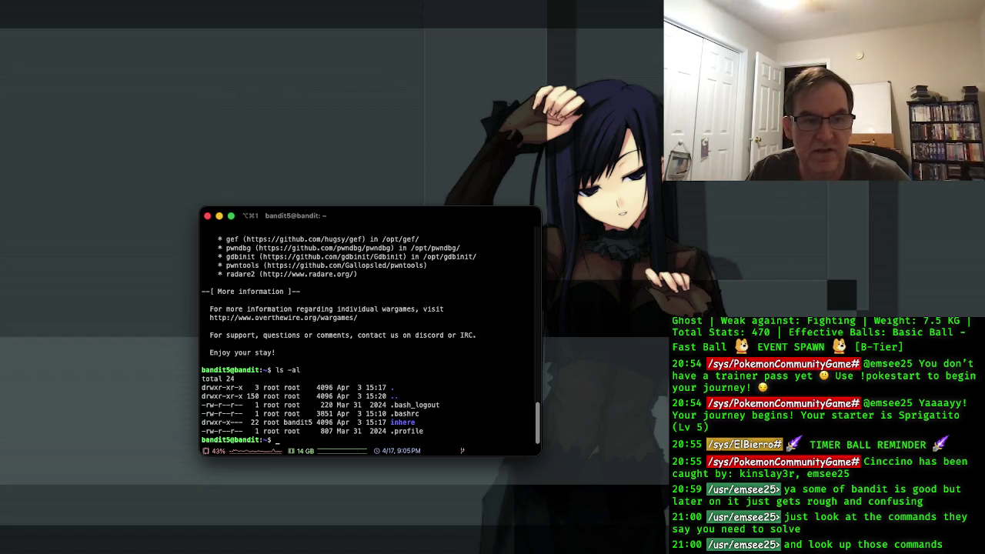
key("super+Tab")
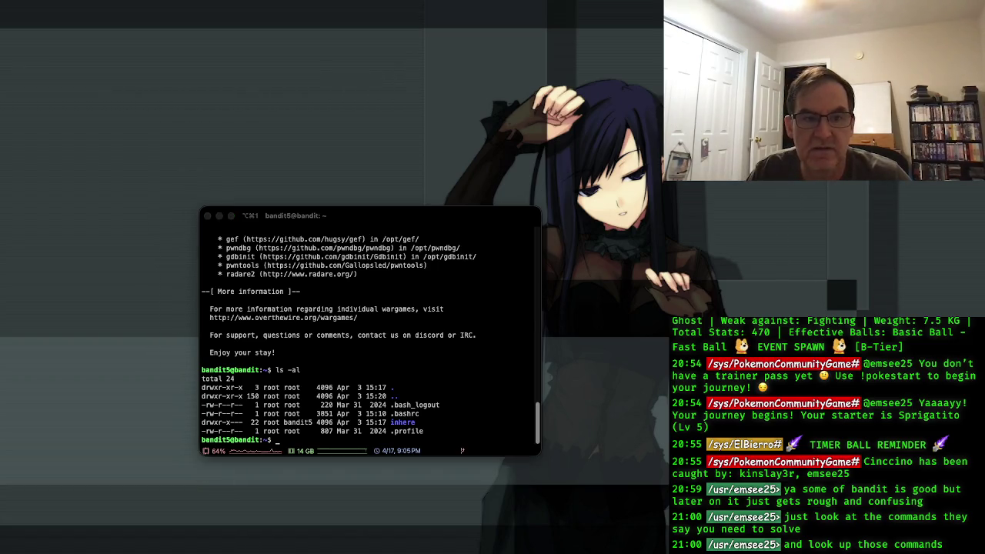
key("super+Tab")
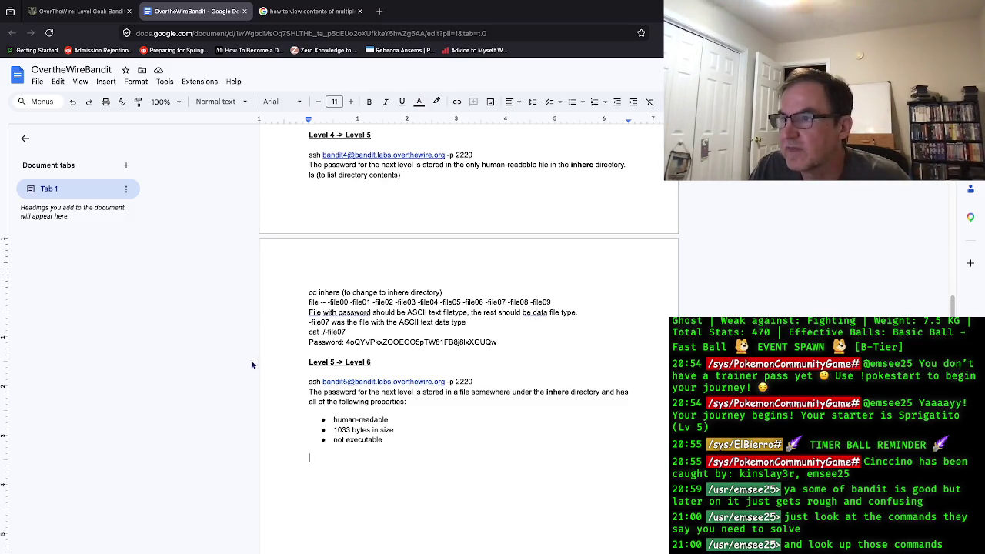
- Add a 'cd inhere' line below the Level 5 properties list and start a fresh line after it
scroll(353, 344, "up", 2)
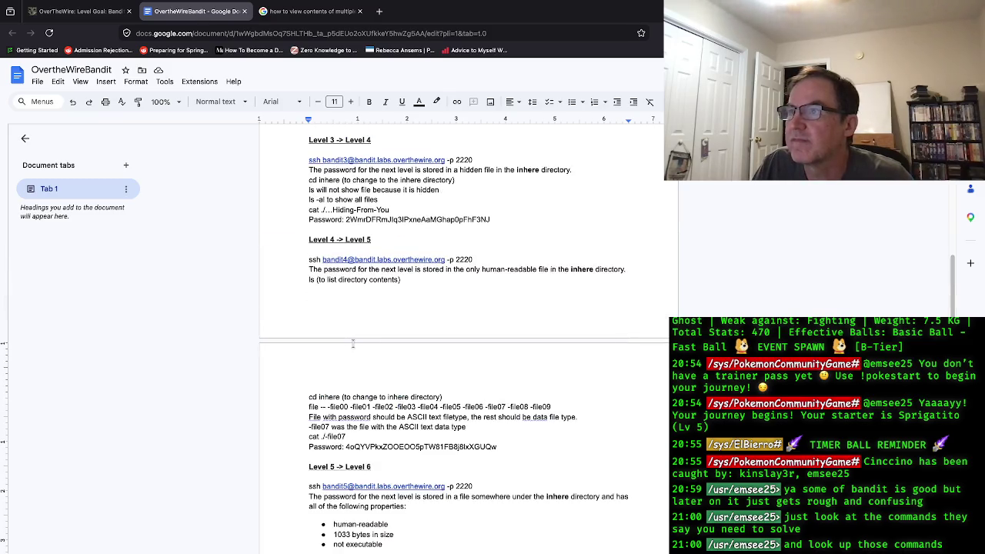
scroll(418, 345, "down", 1)
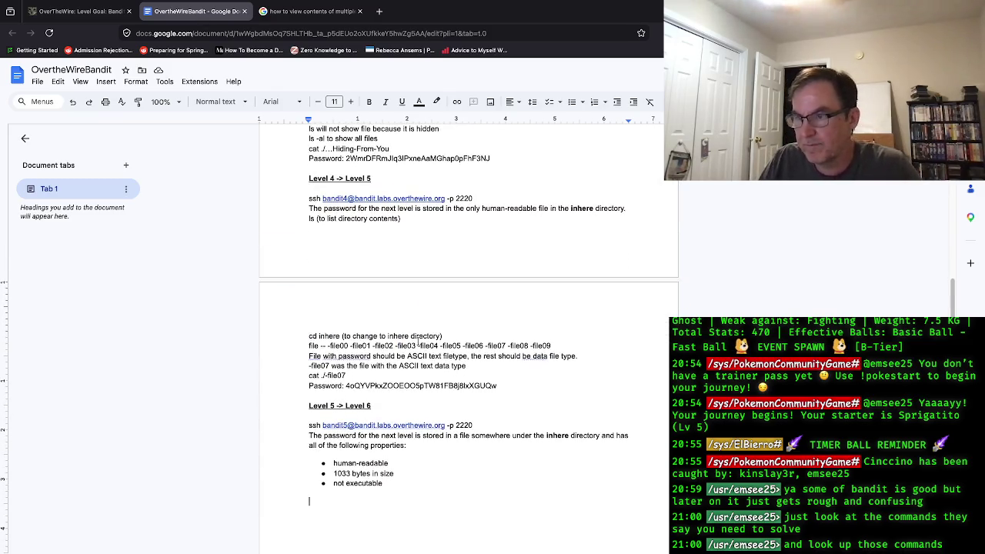
type("Cd in here")
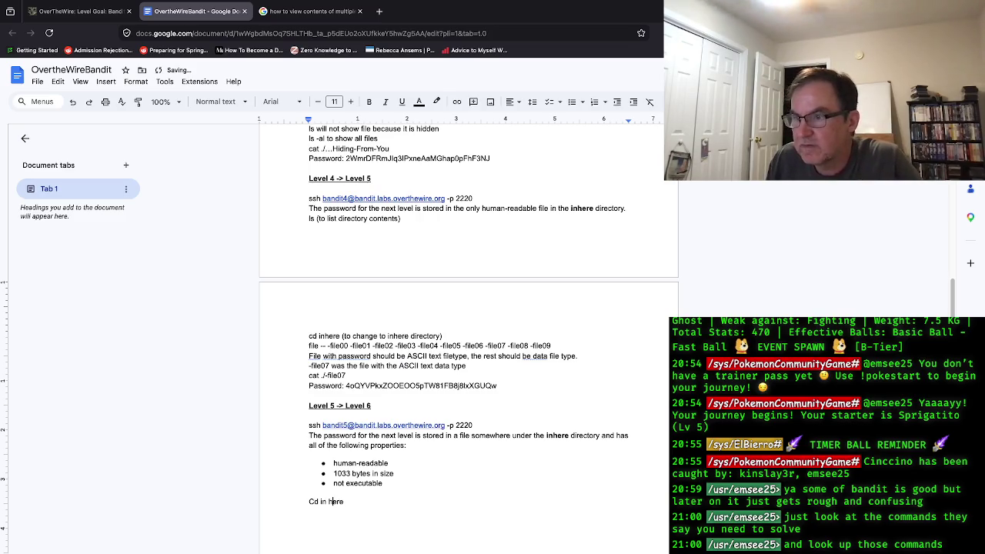
key("BackSpace")
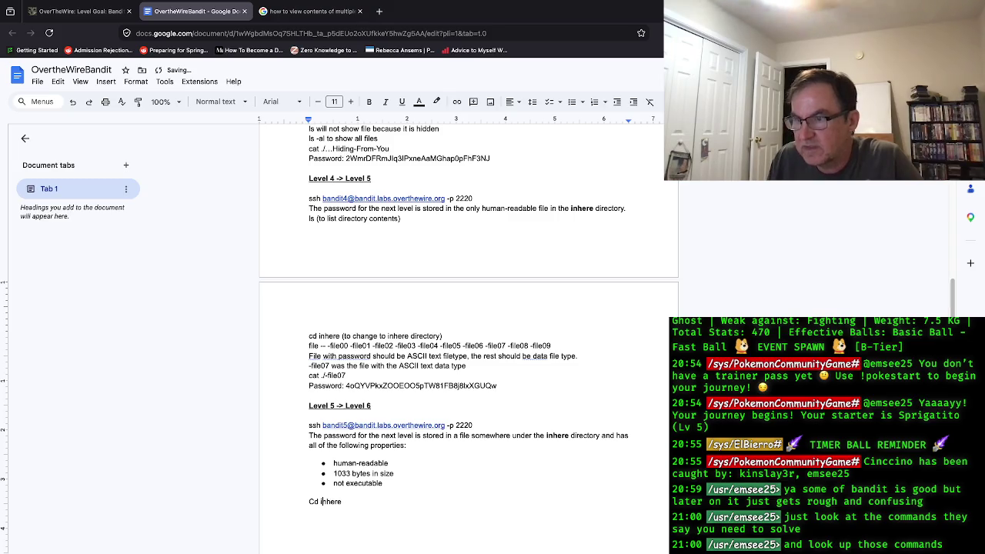
left_click(312, 501)
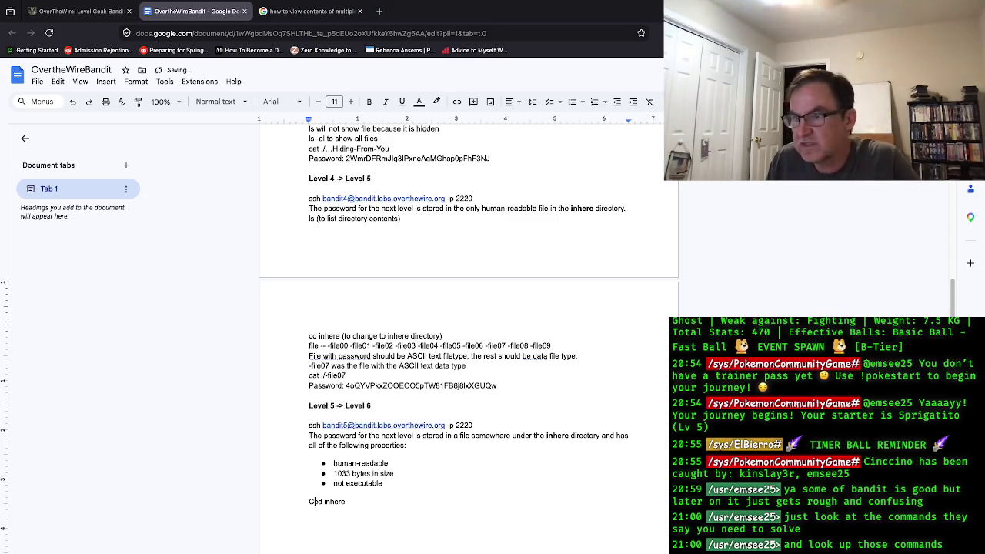
key("BackSpace")
type("c")
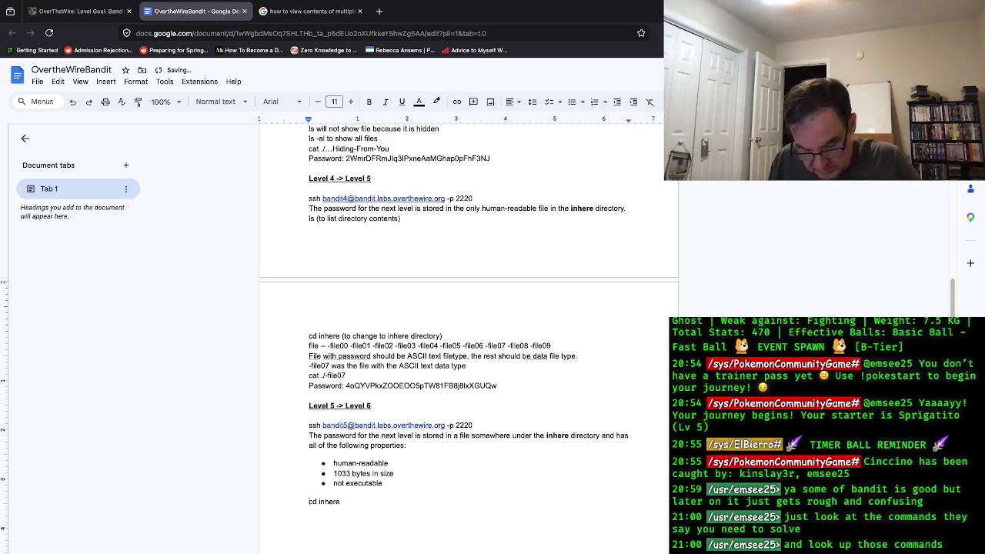
key("End")
key("Return")
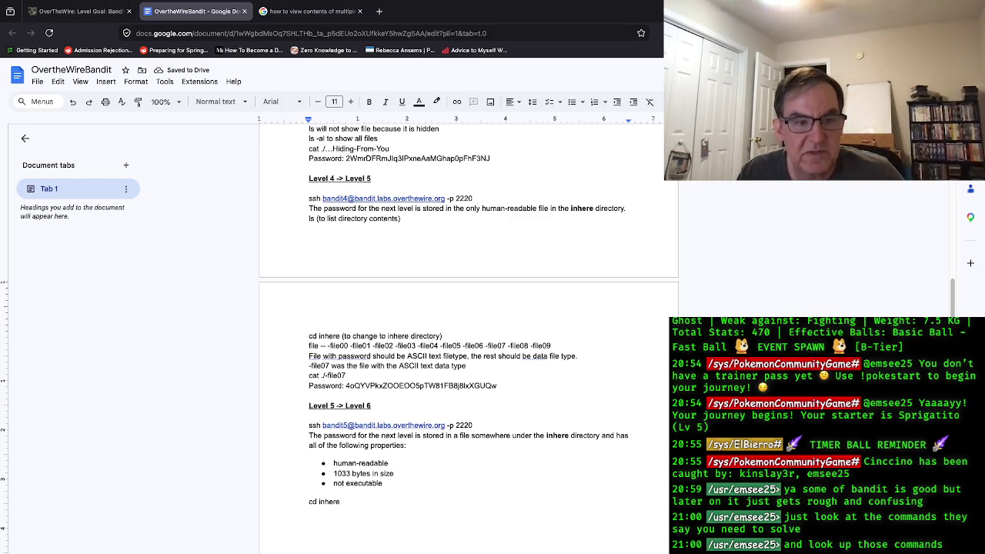
- Run cd inhere and ls -la in the terminal, listing maybehere00 through maybehere19
key("super+Tab")
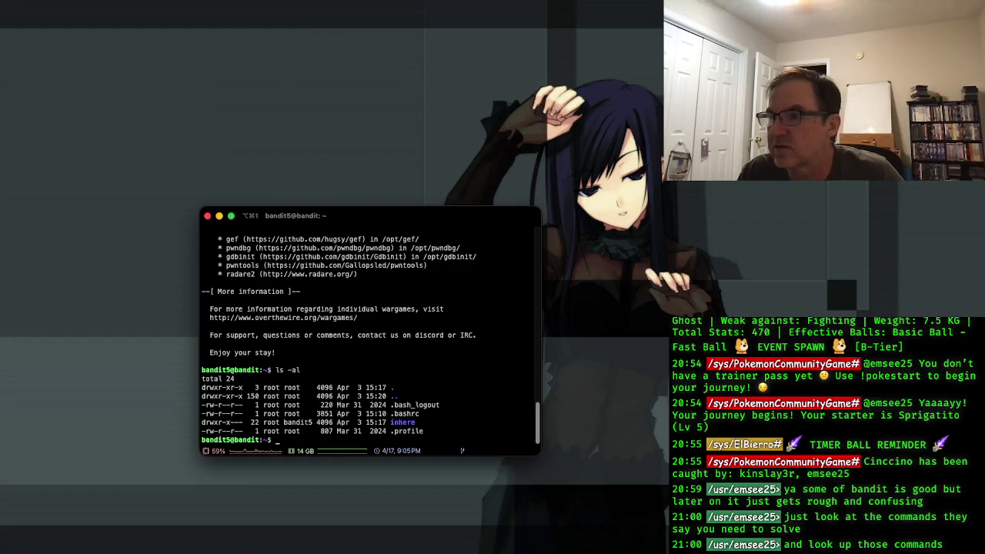
type("cd in")
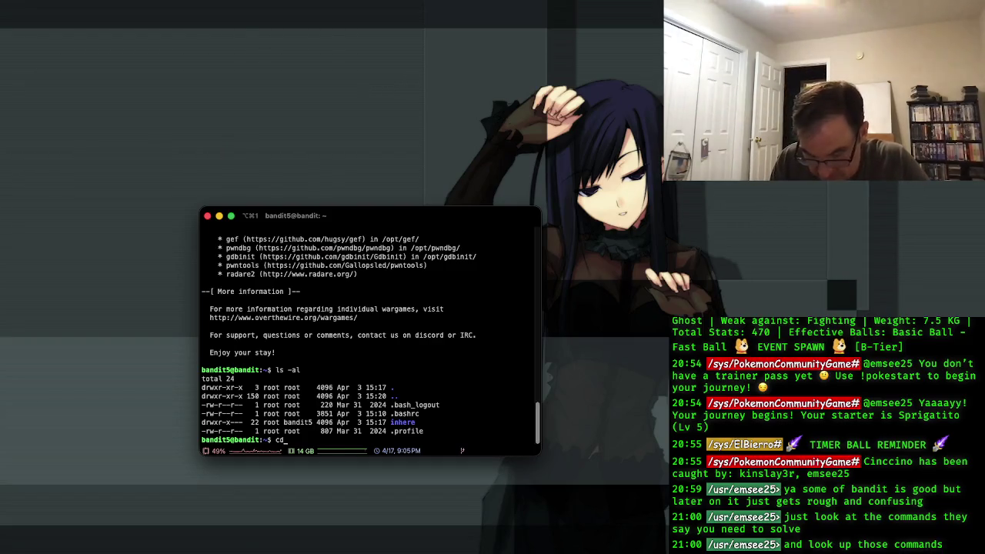
type("here")
key("Return")
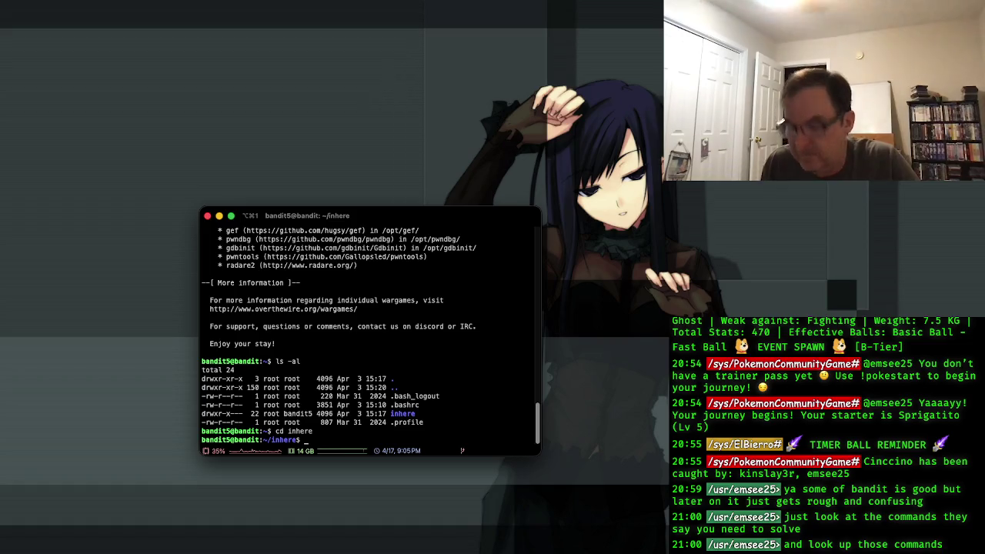
type("ls -la")
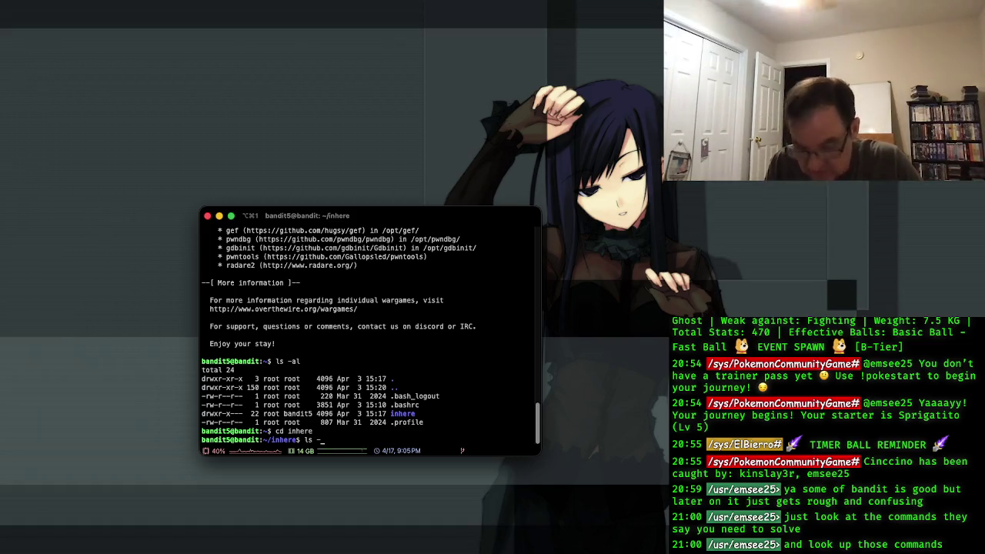
key("Return")
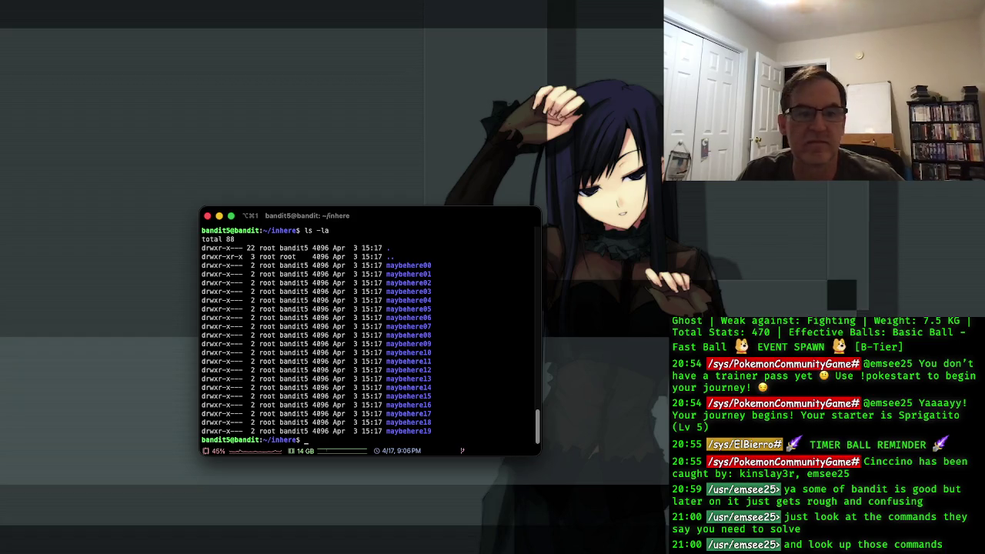
key("super+Tab")
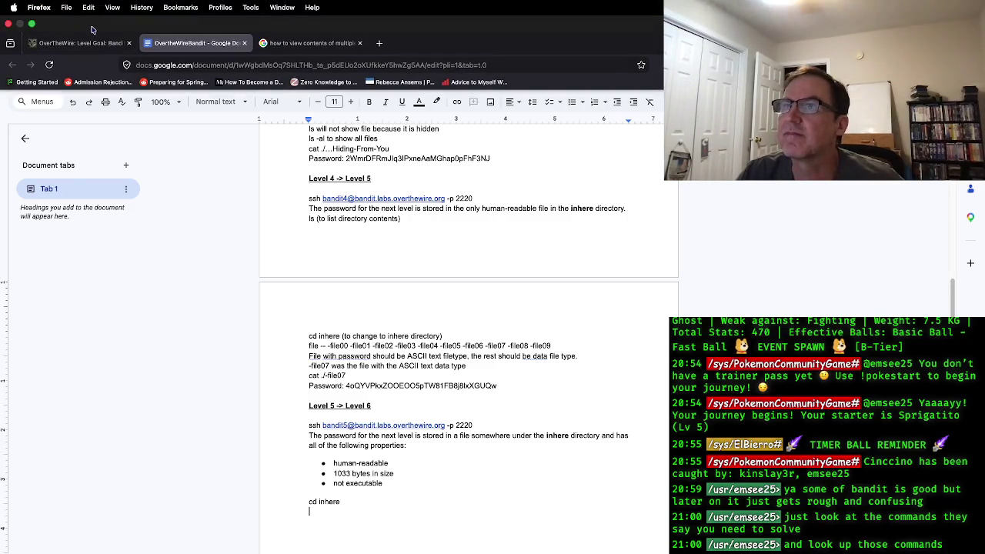
- Recheck the file properties on the Bandit Level 5→6 goal page, then return to the terminal
left_click(88, 44)
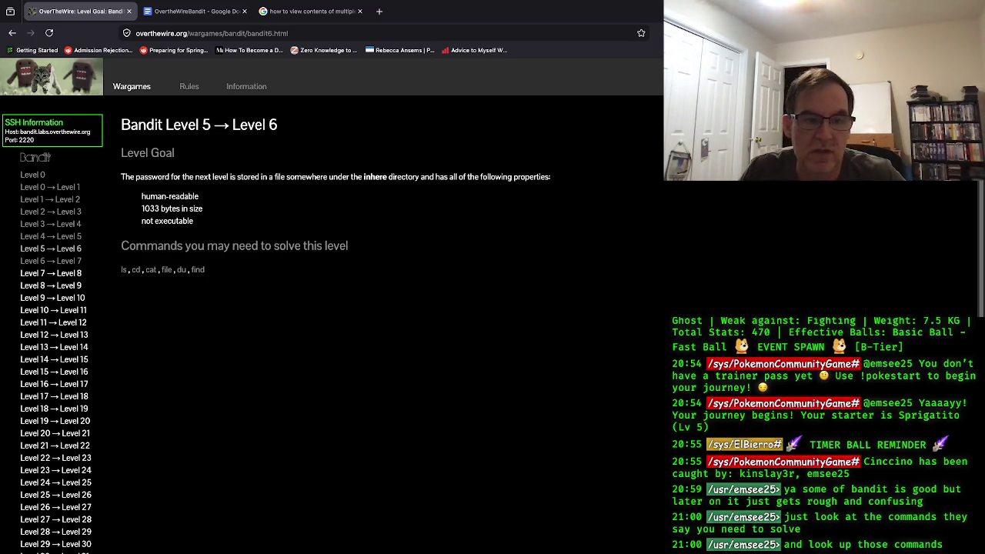
key("super+Tab")
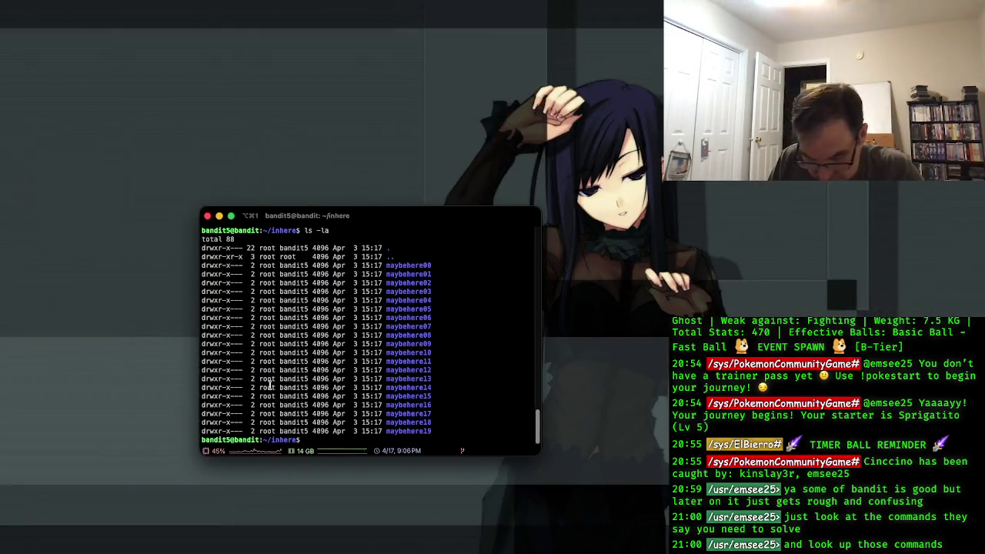
- Open the du manual page with man du and advance past its first screen
type("man du")
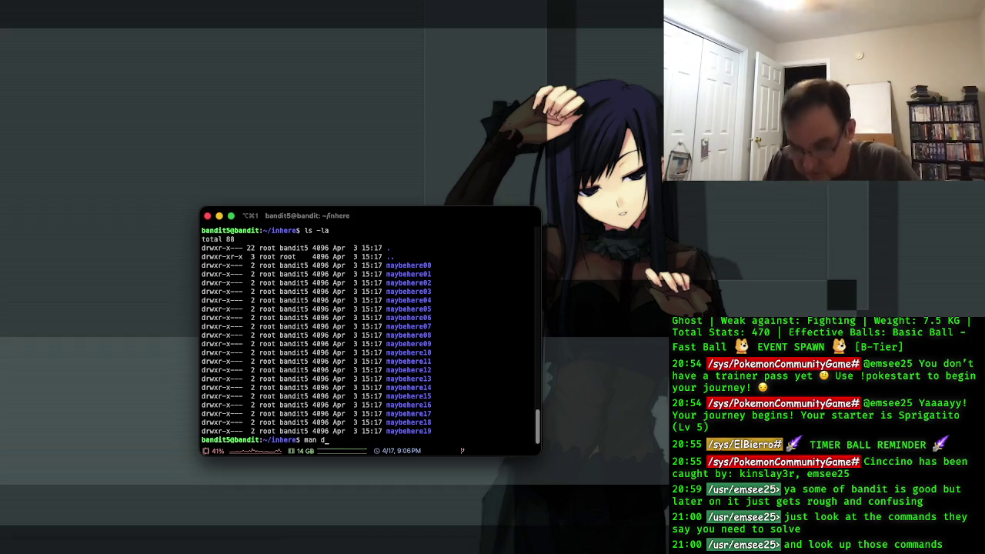
key("Return")
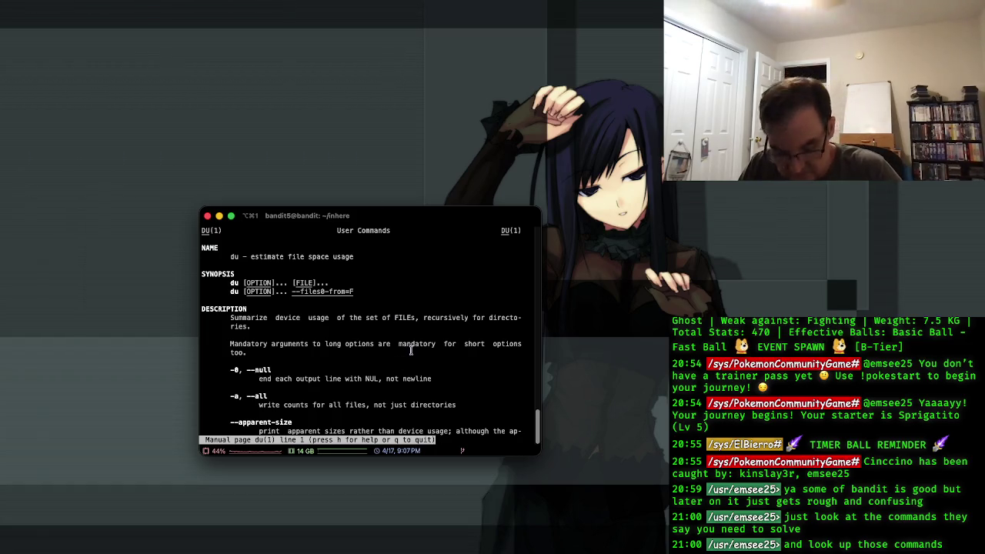
key("space")
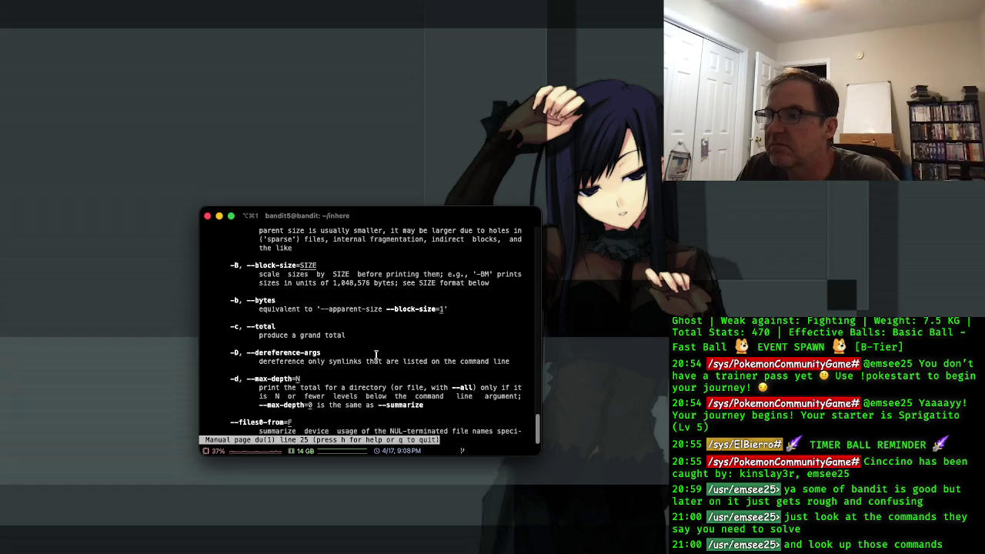
- Page through the du options down to --exclude, --one-file-system and the SIZE unit suffixes
scroll(374, 356, "up", 3)
scroll(375, 355, "up", 4)
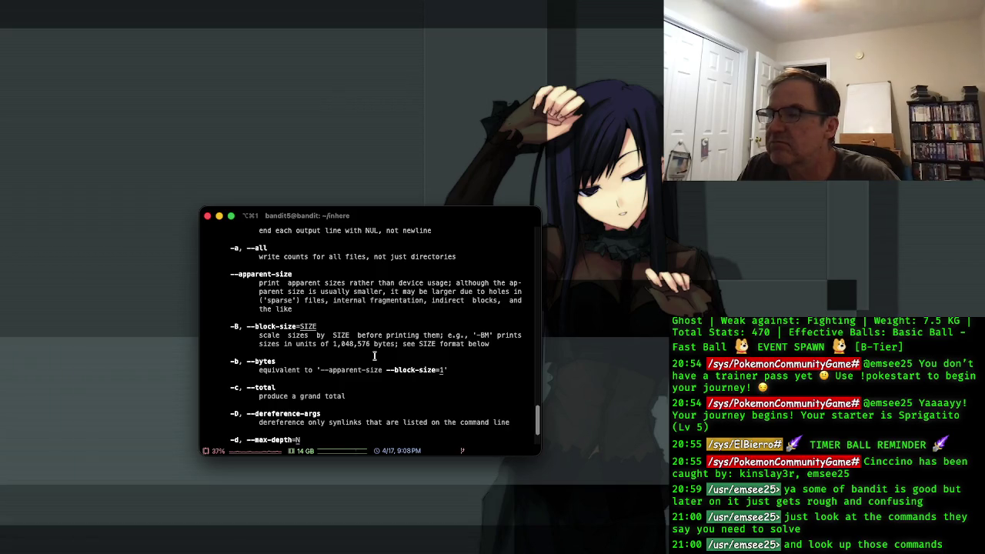
scroll(375, 355, "up", 2)
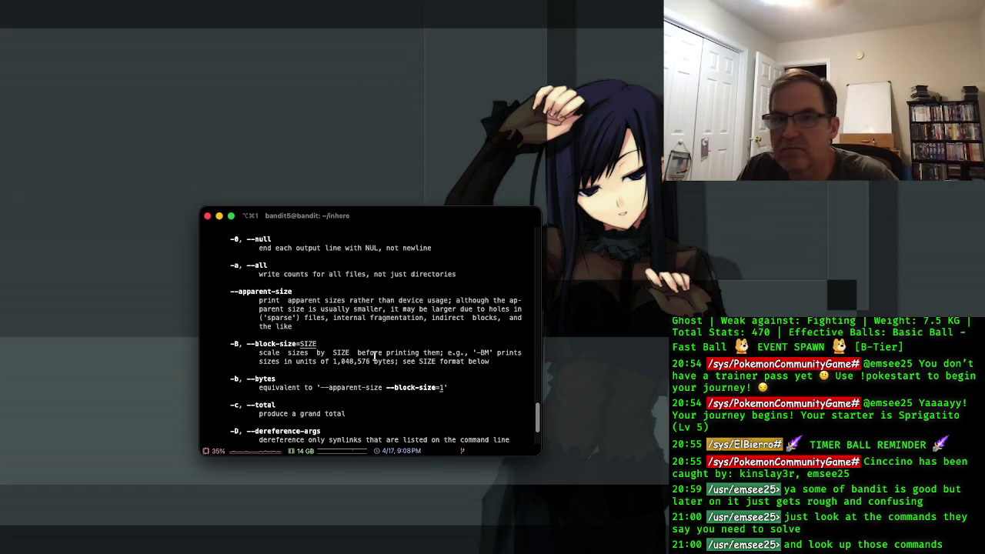
scroll(373, 356, "down", 9)
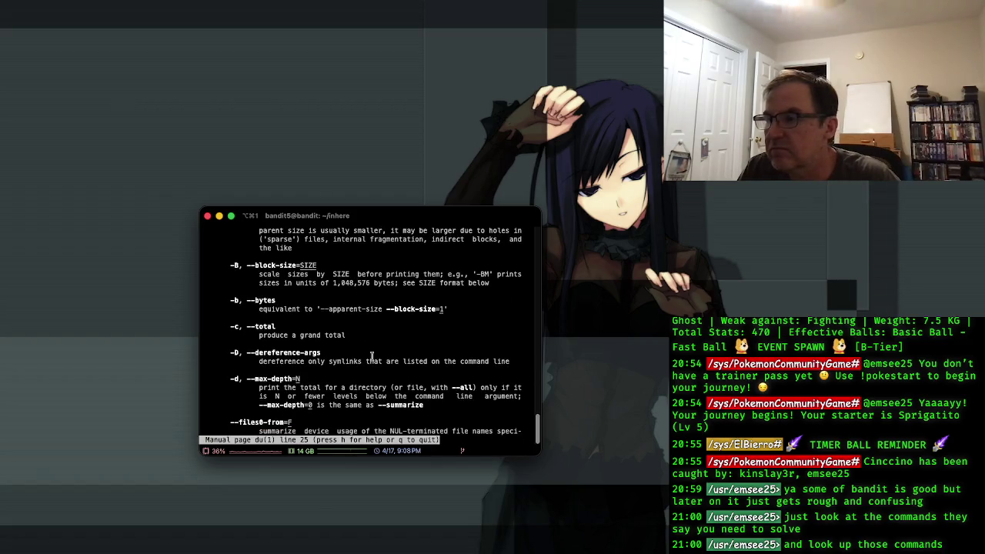
key("space")
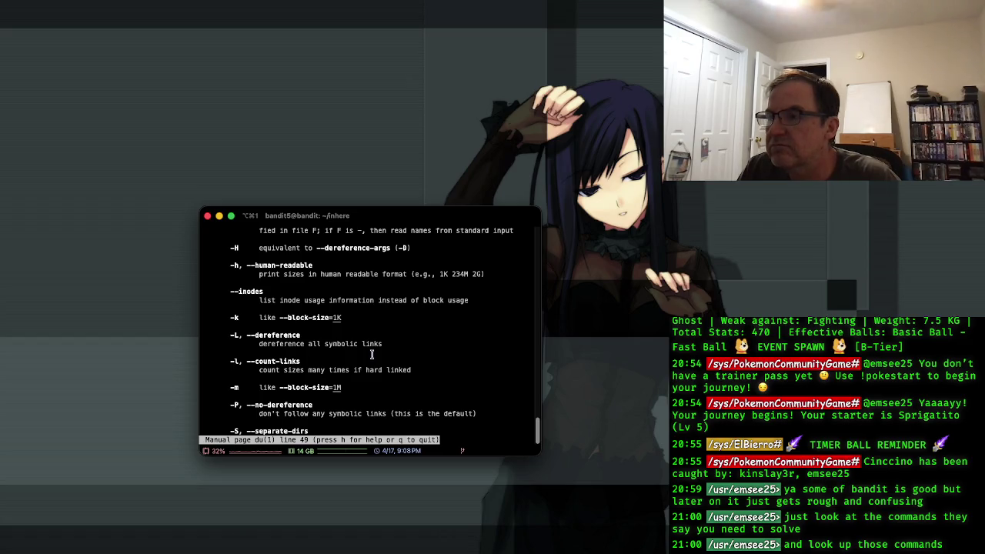
key("space")
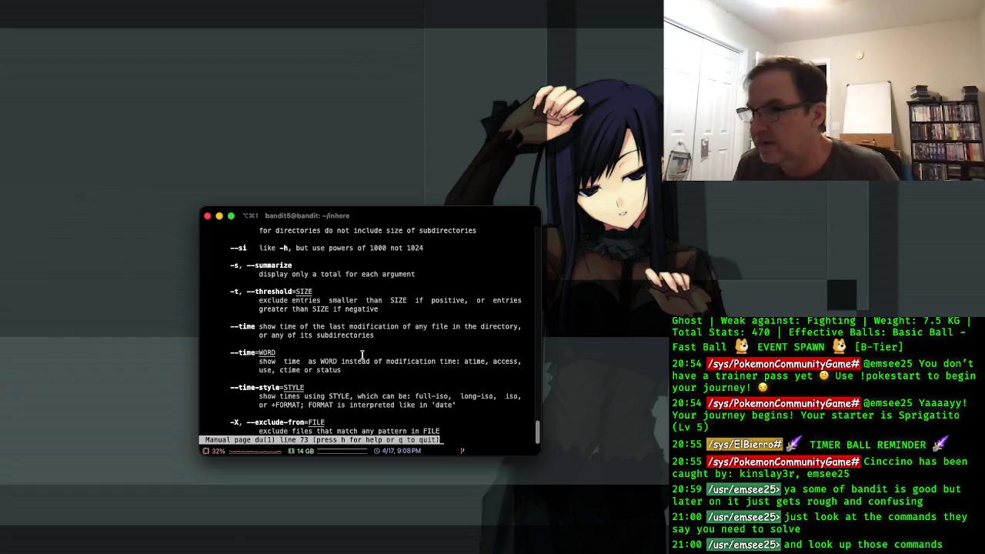
key("space")
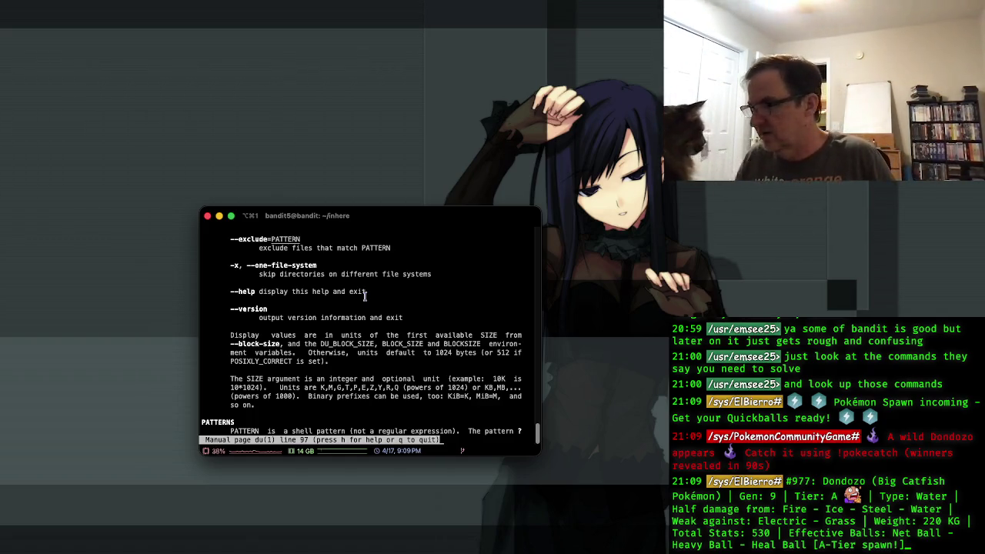
- Read the du manual through AUTHOR and COPYRIGHT, then switch to the Level 5→6 browser page
key("space")
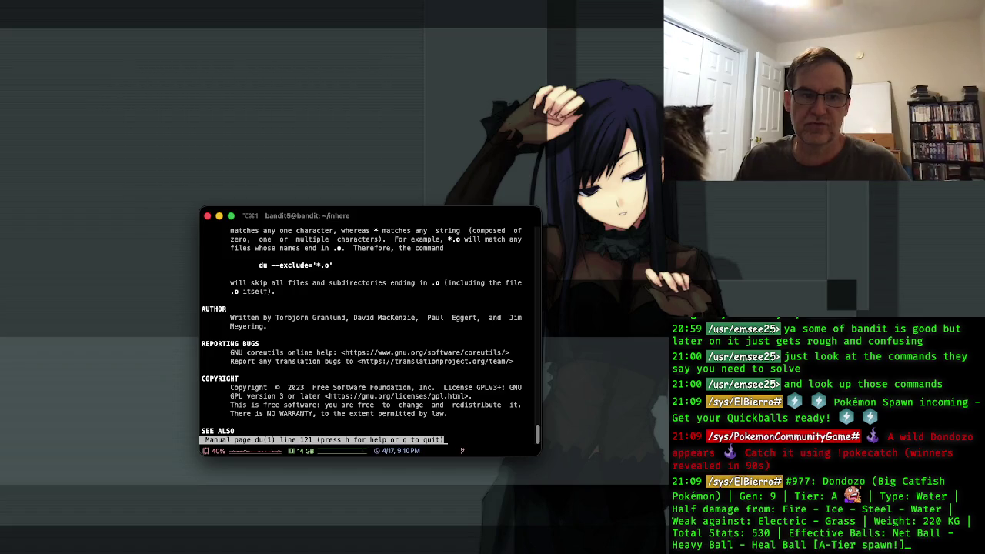
key("ctrl+Right")
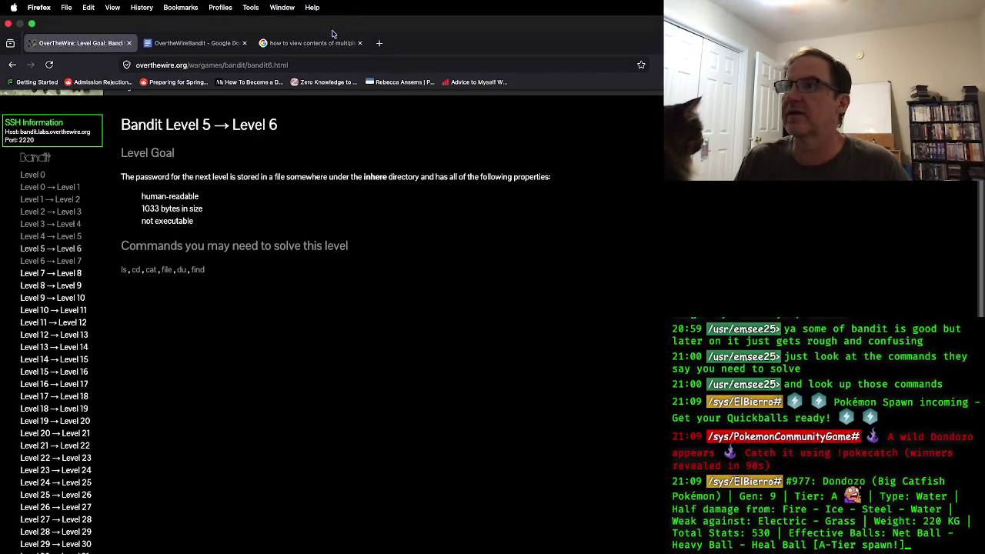
- Search Google for 'man du linux' and open the man7.org du(1) manual page
left_click(329, 44)
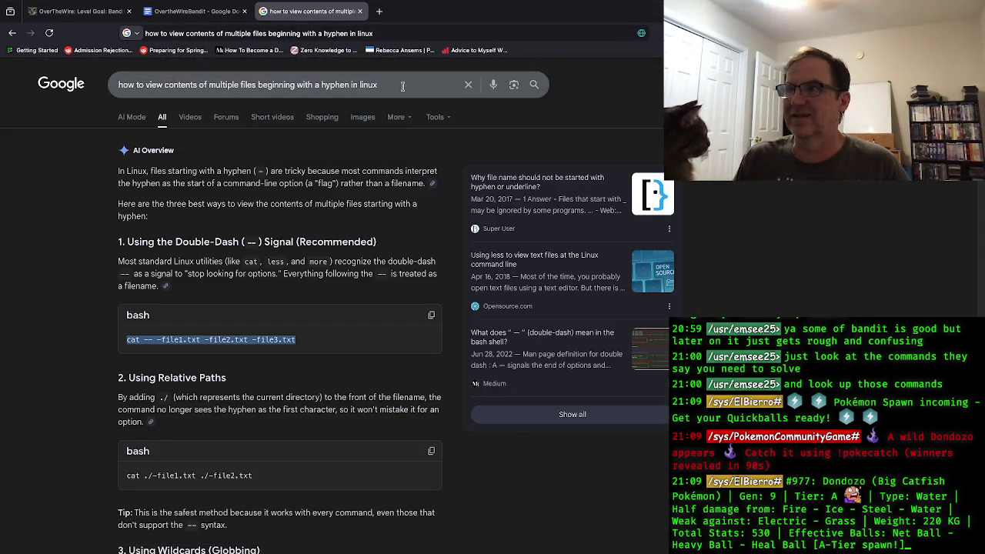
type("/")
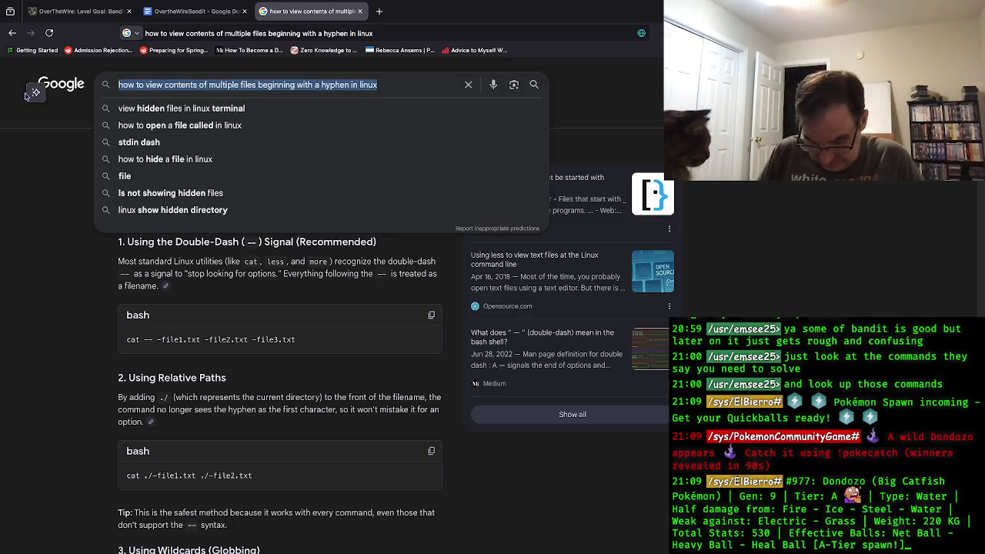
type("man du")
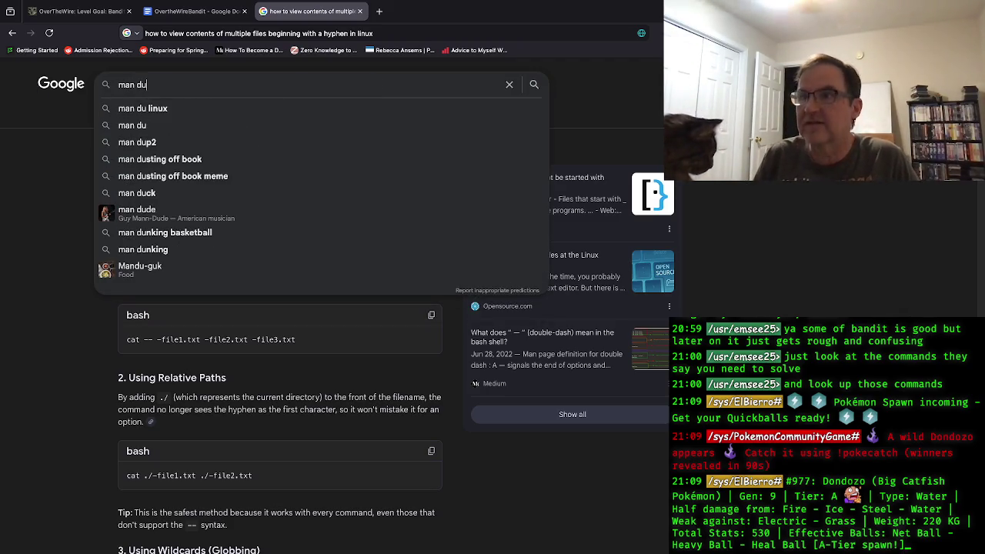
type(" linu")
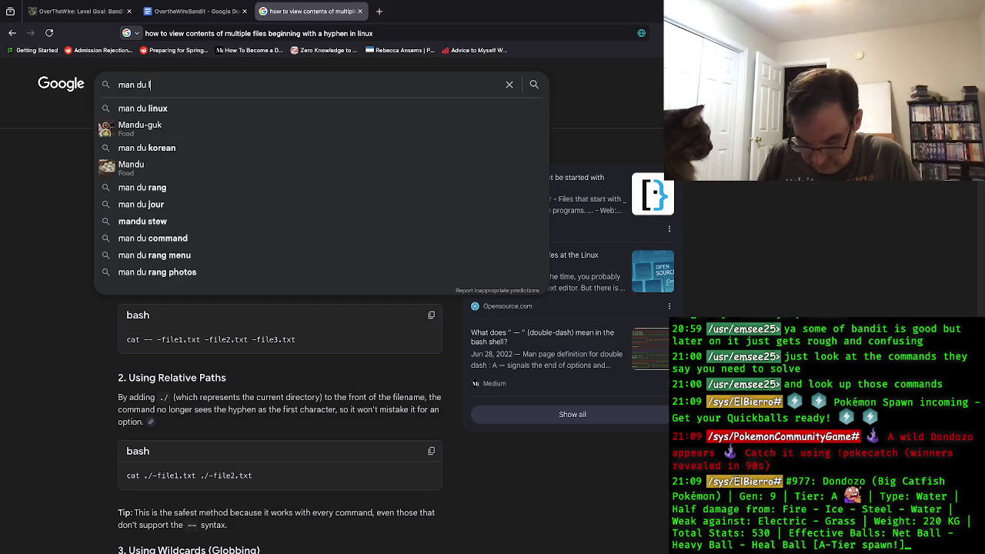
type("x")
key("Return")
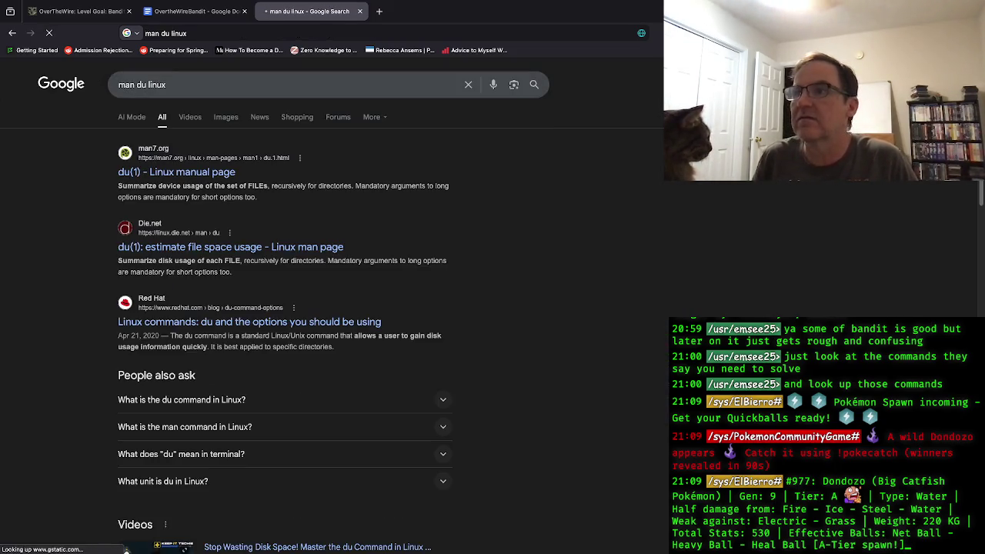
left_click(221, 174)
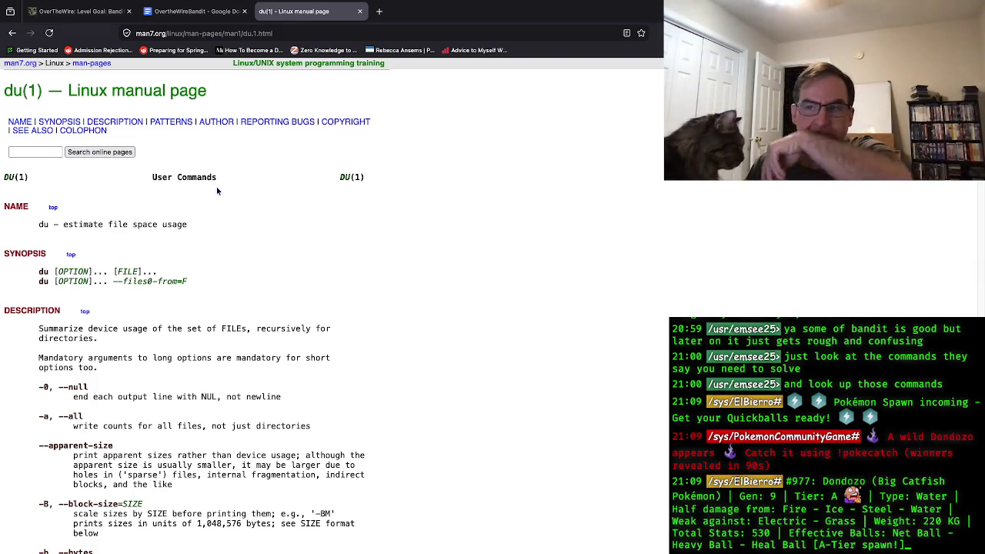
scroll(284, 231, "down", 5)
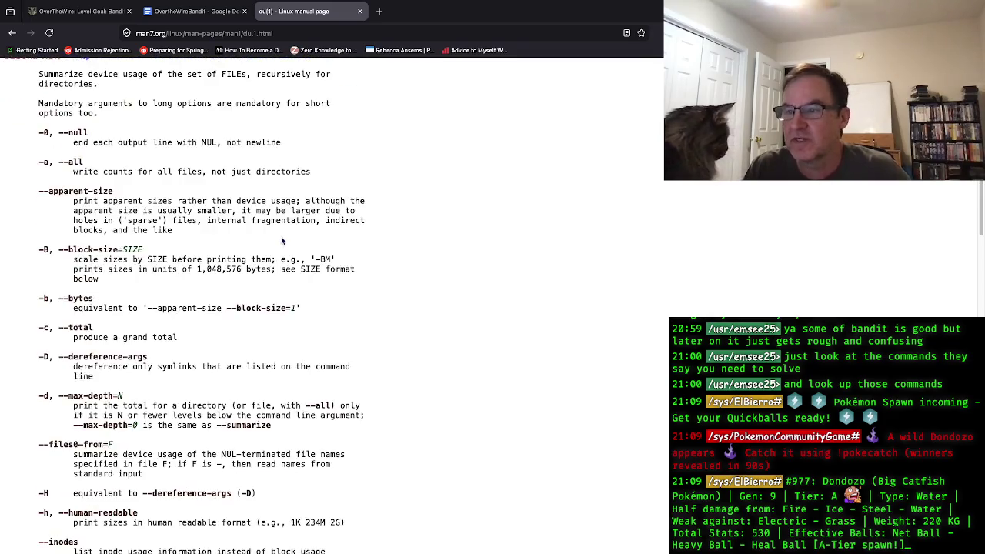
scroll(281, 244, "down", 1)
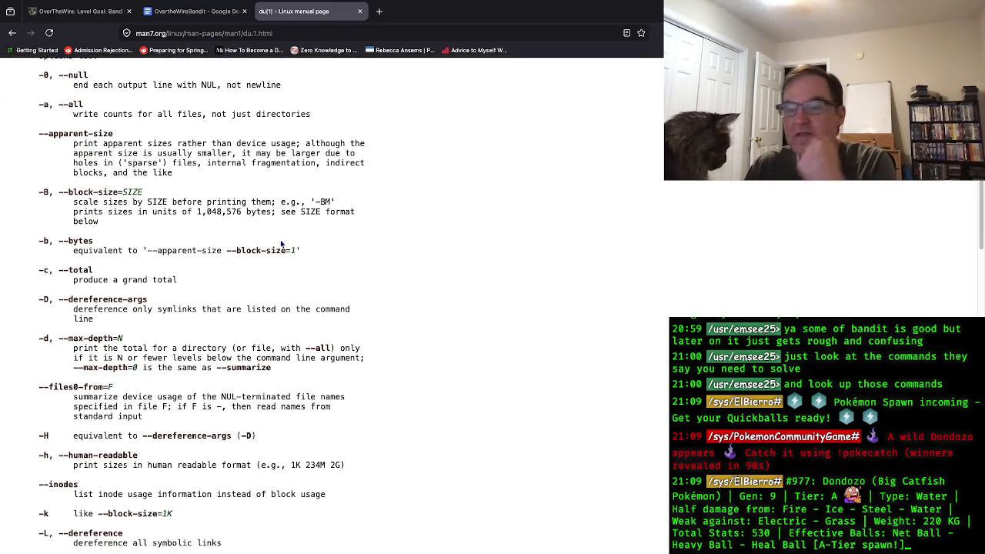
scroll(283, 255, "down", 5)
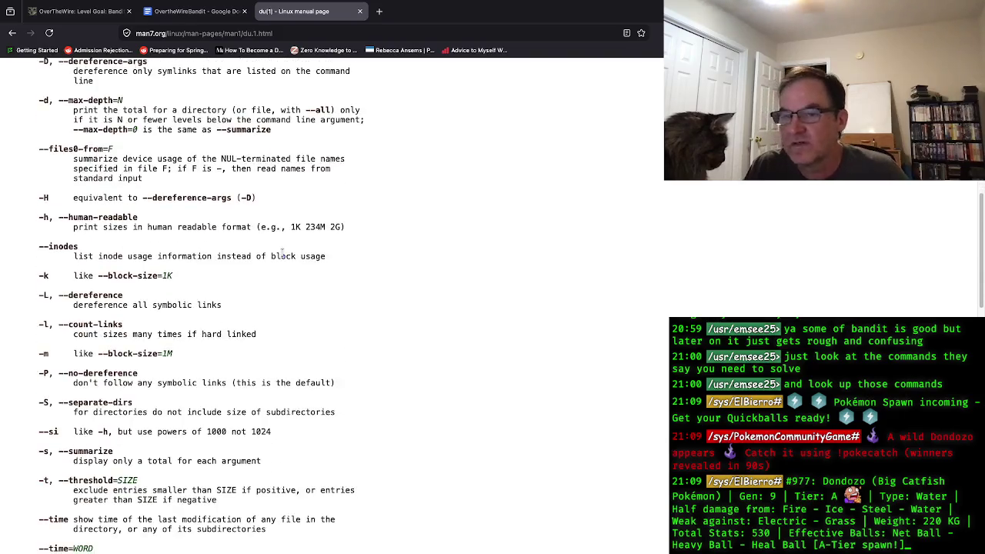
scroll(280, 262, "down", 1)
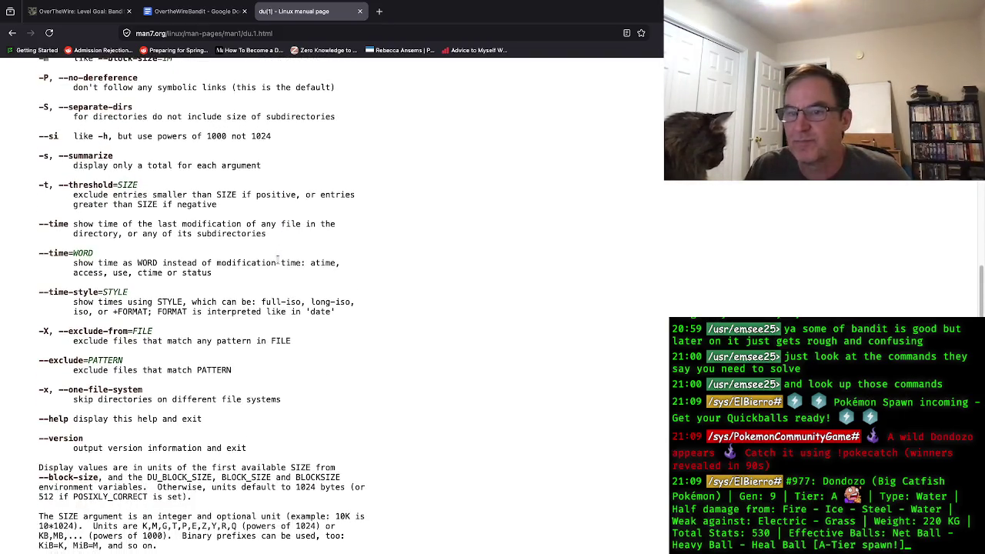
scroll(280, 262, "down", 1)
scroll(280, 262, "down", 5)
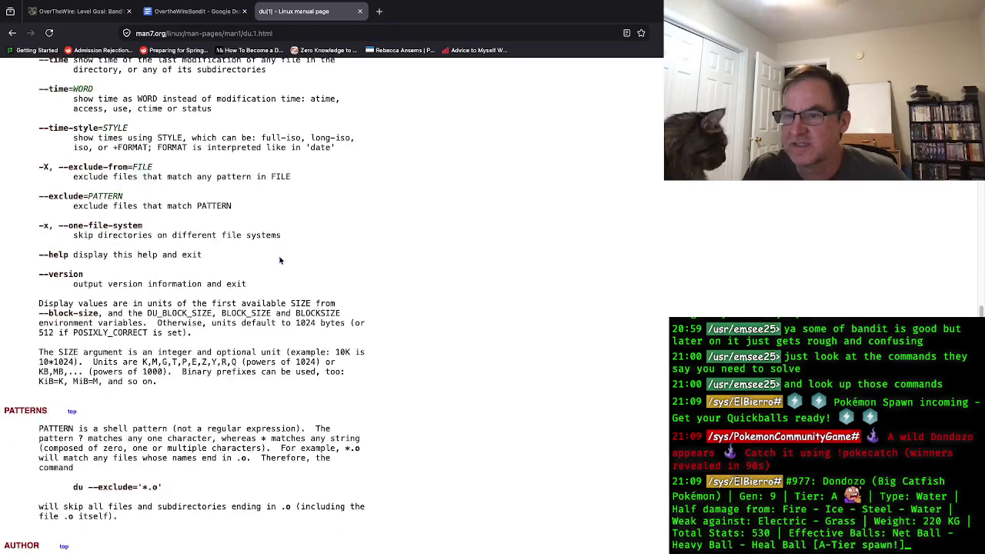
scroll(282, 260, "up", 2)
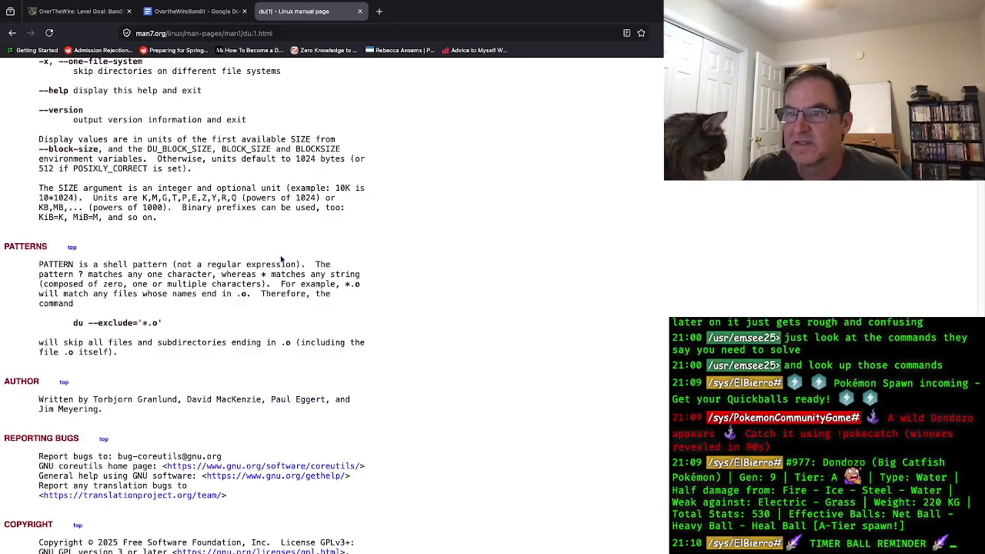
scroll(282, 259, "up", 1)
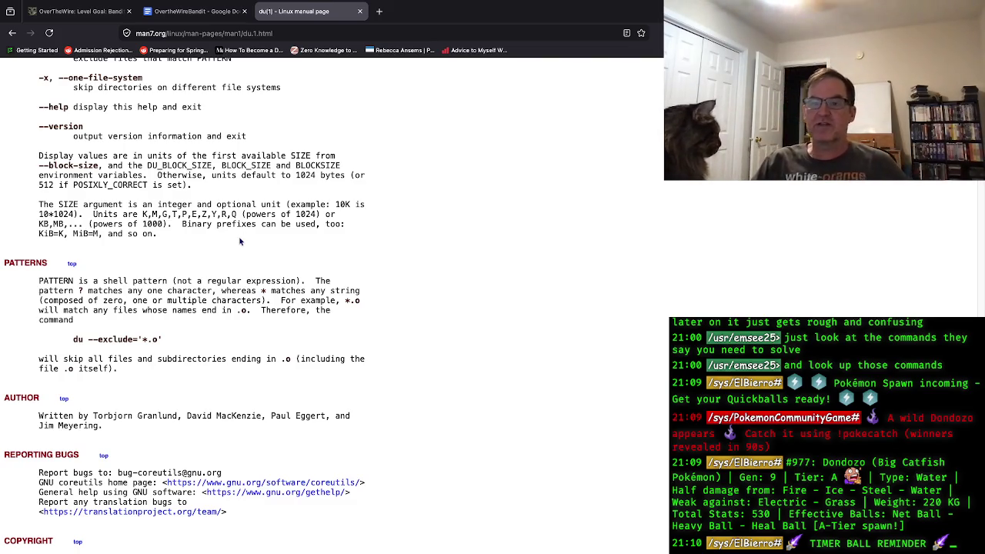
scroll(240, 266, "up", 2)
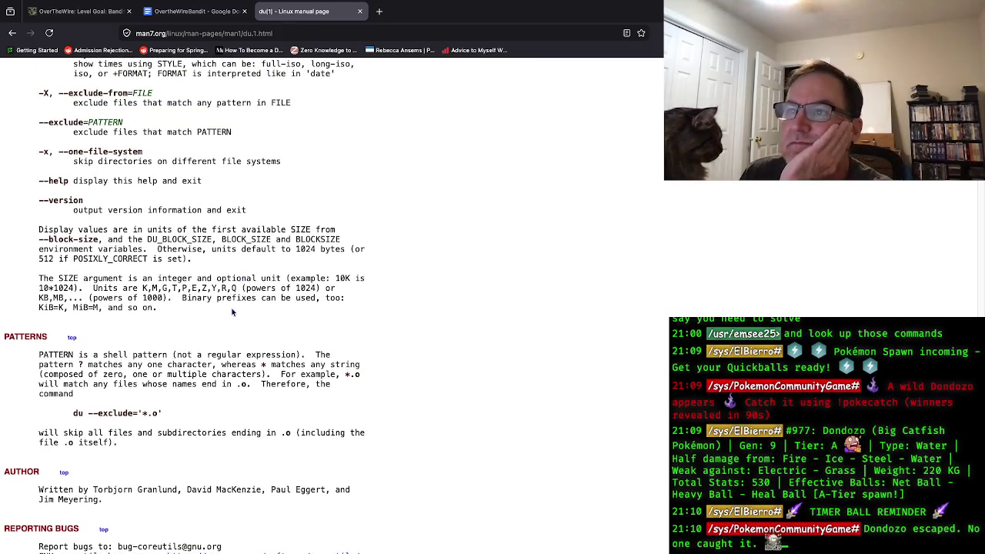
scroll(233, 302, "up", 8)
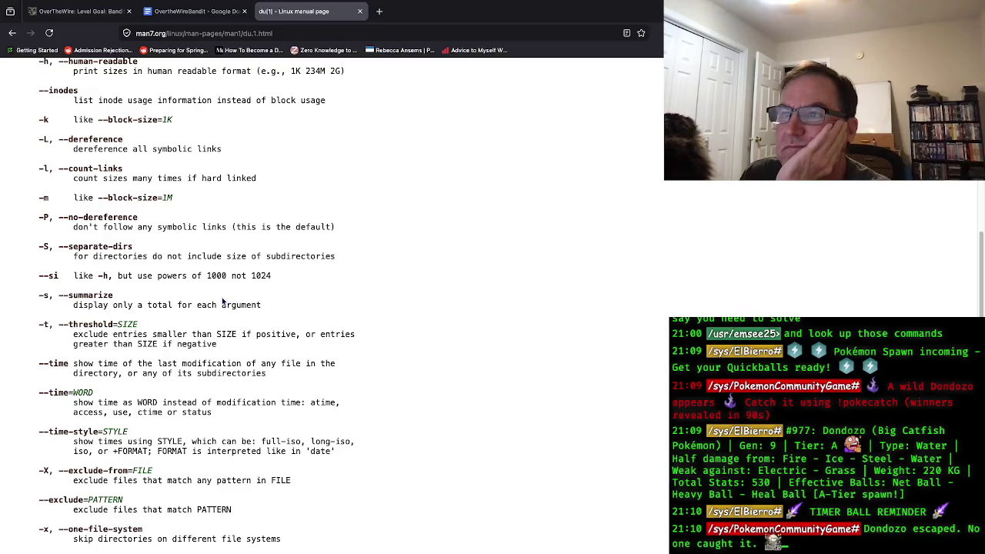
scroll(222, 301, "up", 3)
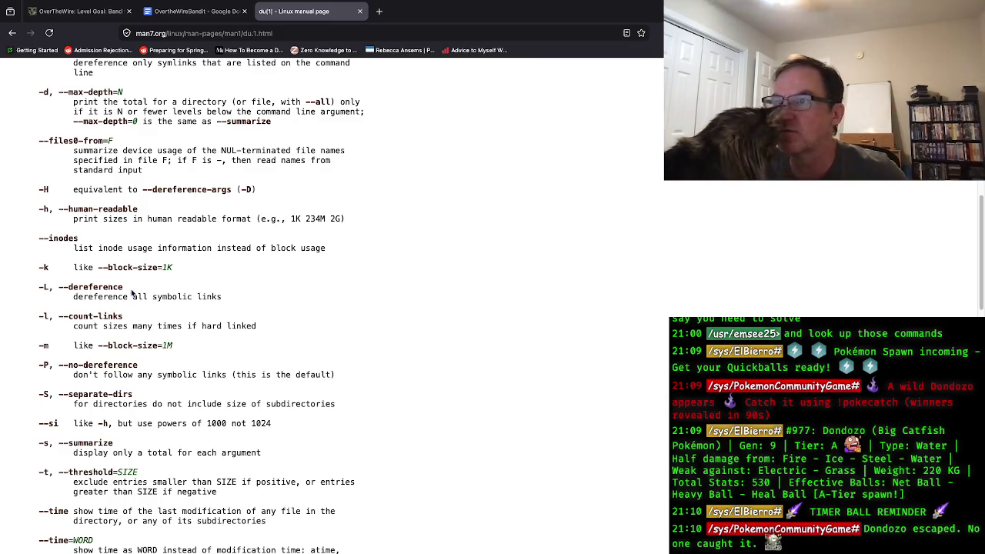
scroll(132, 293, "up", 2)
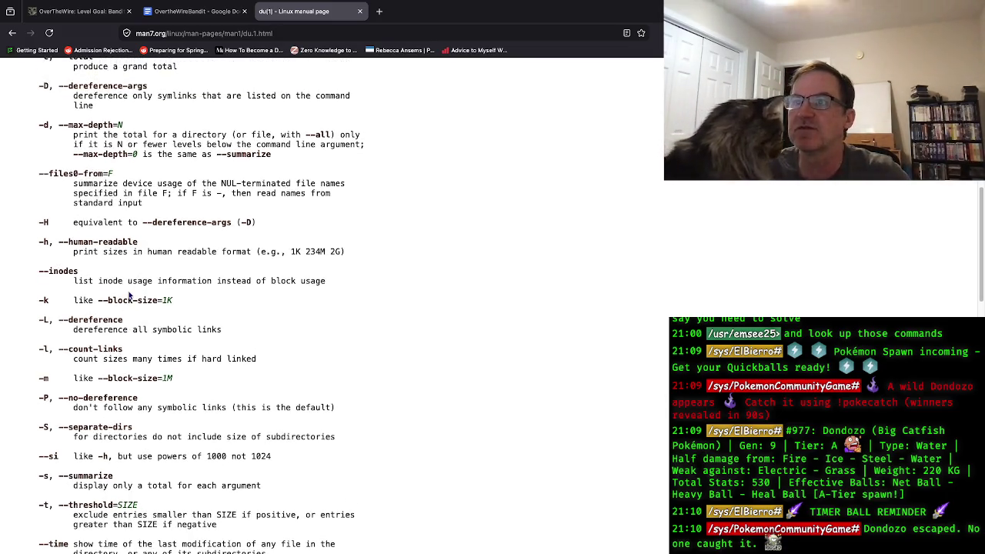
scroll(129, 293, "up", 1)
scroll(129, 295, "up", 1)
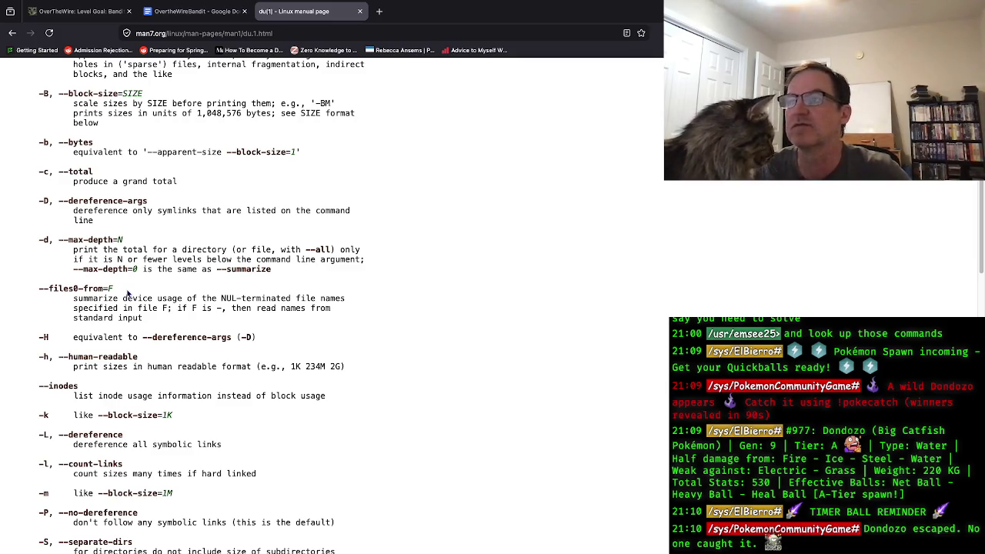
scroll(128, 294, "up", 2)
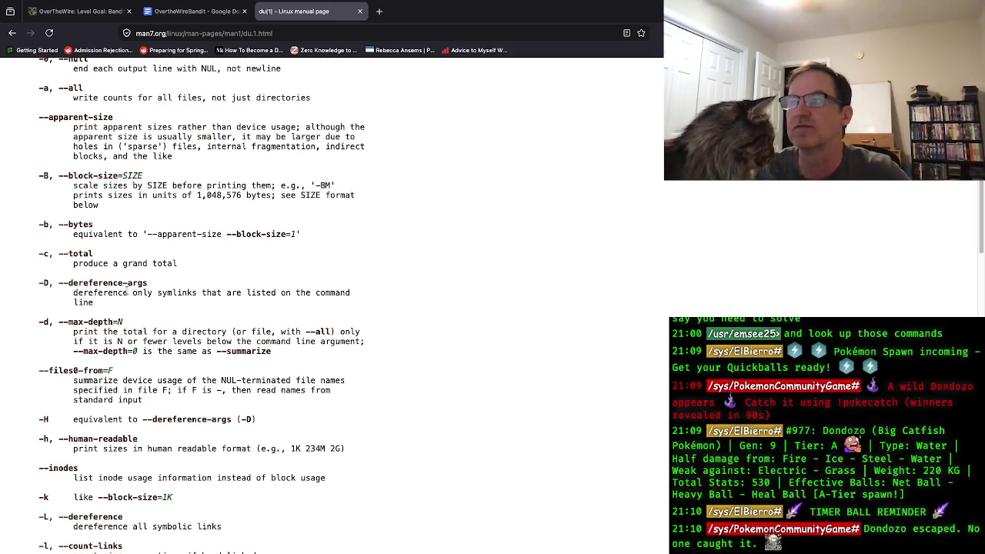
scroll(127, 293, "up", 2)
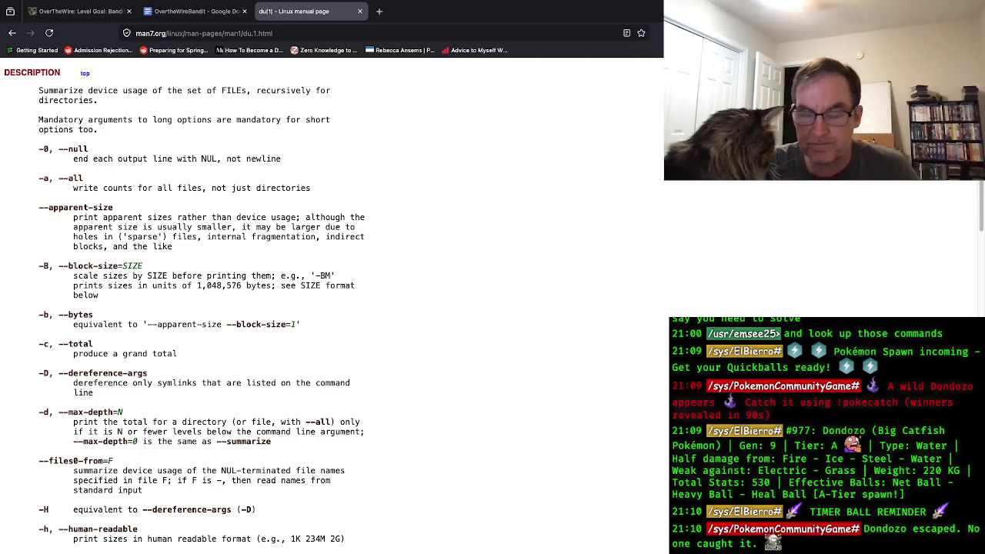
key("alt+Tab")
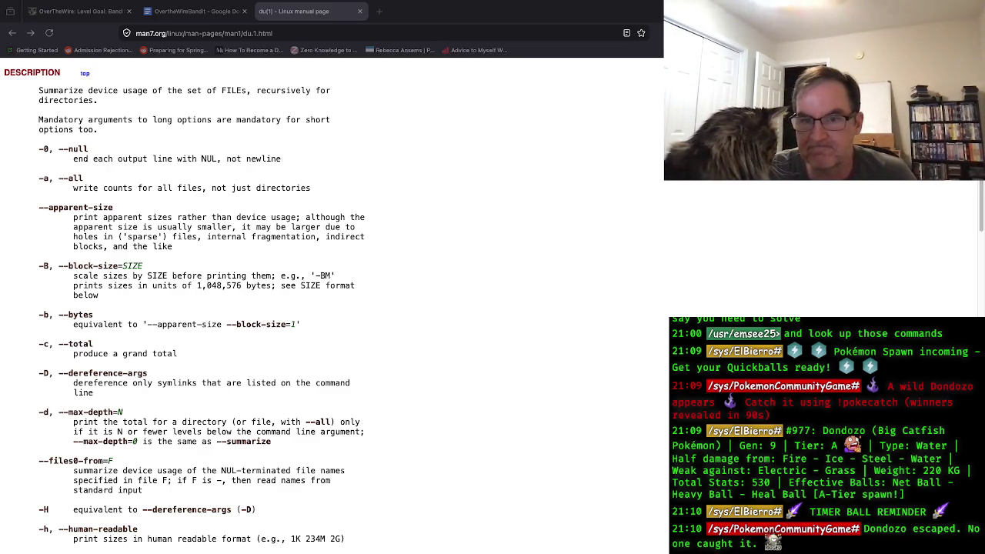
scroll(528, 306, "up", 1)
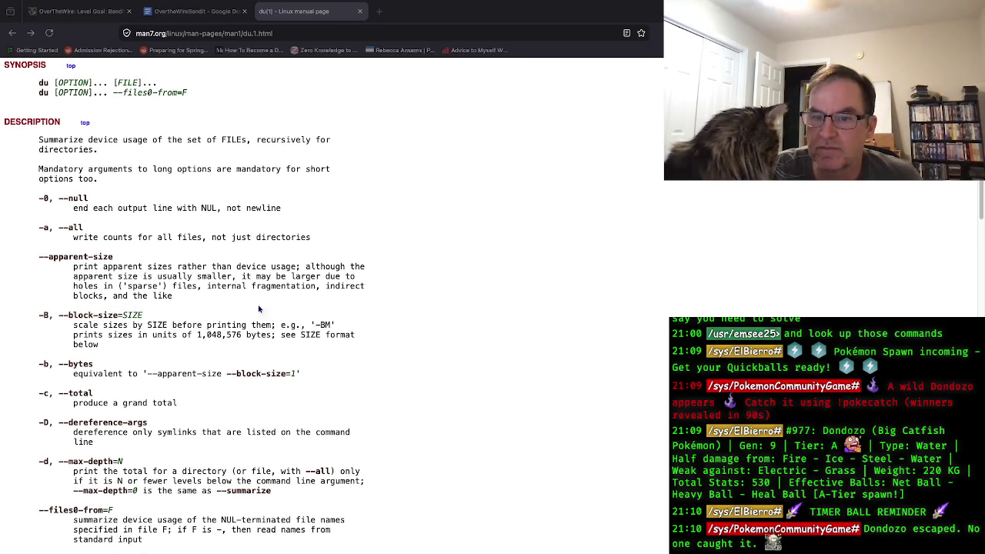
scroll(467, 311, "up", 4)
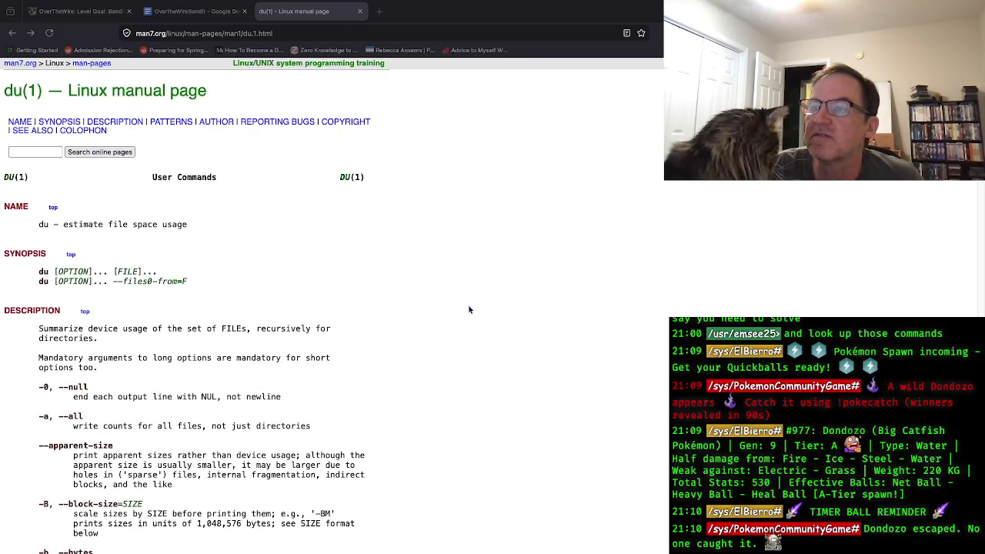
scroll(469, 309, "down", 3)
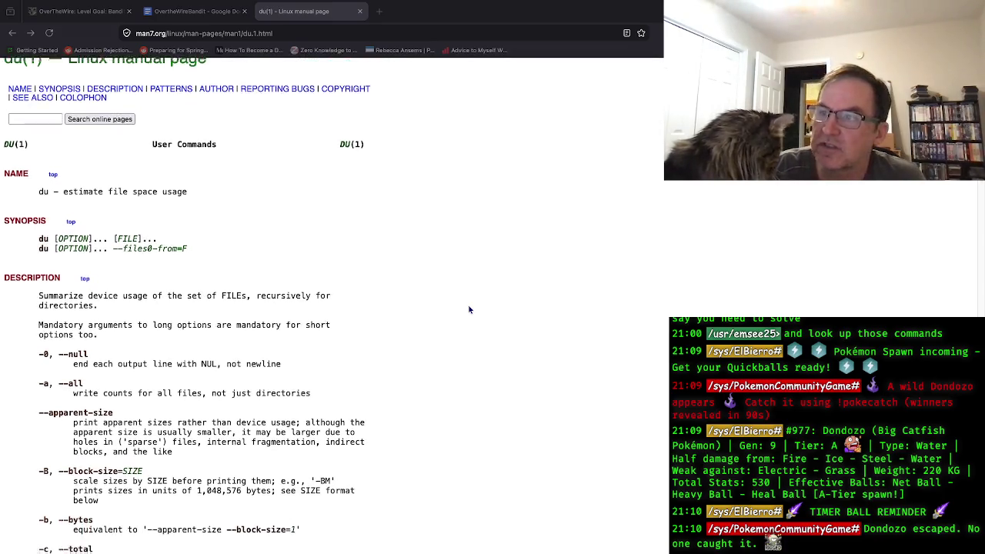
scroll(469, 309, "down", 2)
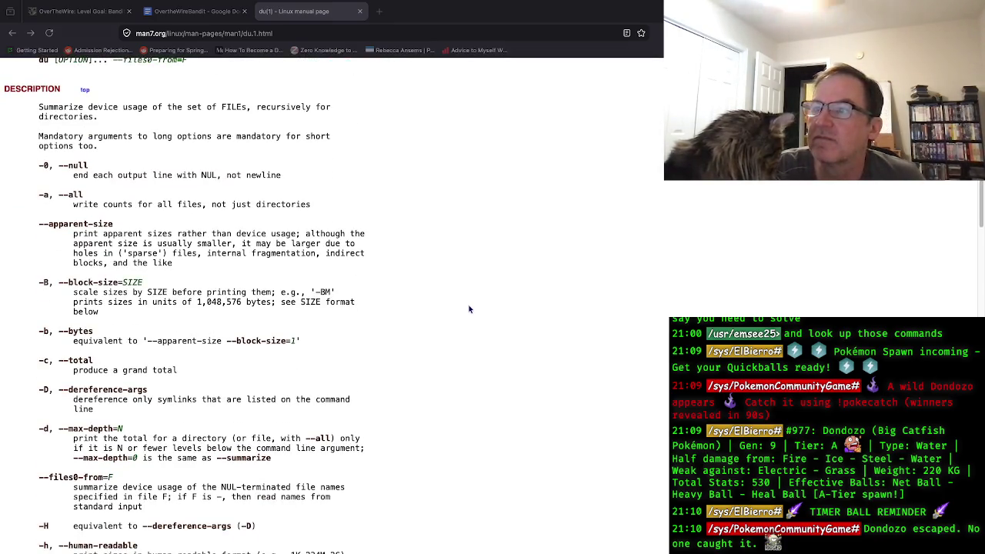
scroll(469, 310, "down", 1)
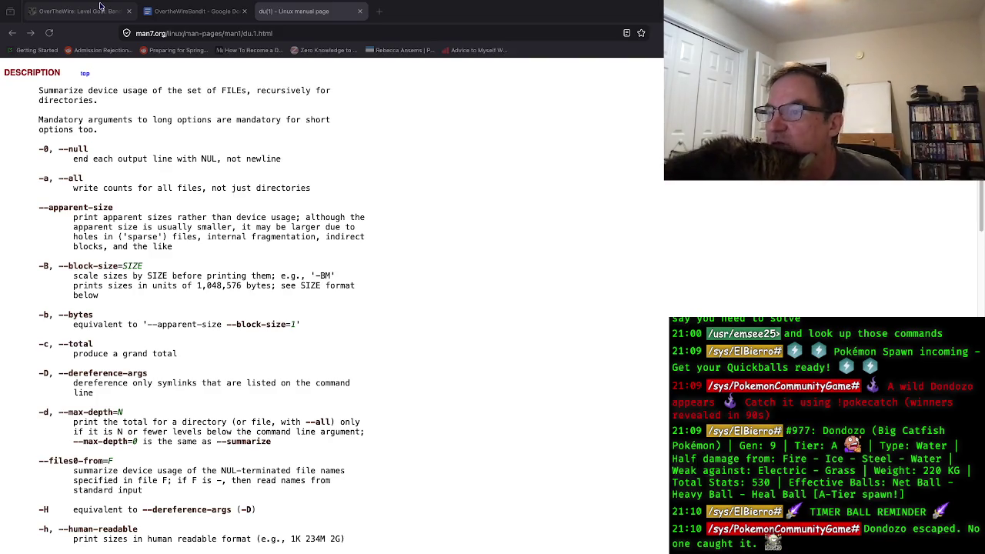
mouse_move(103, 4)
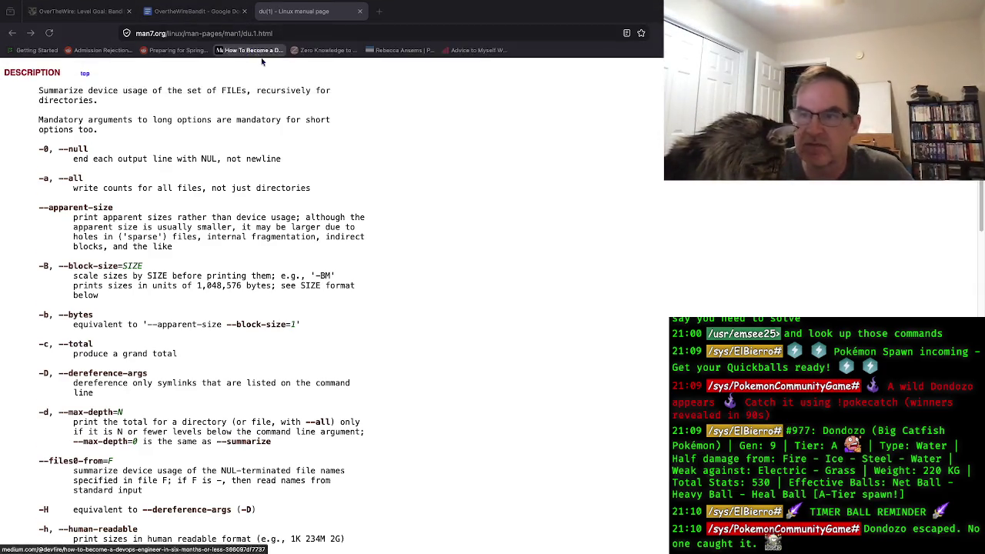
scroll(222, 162, "up", 3)
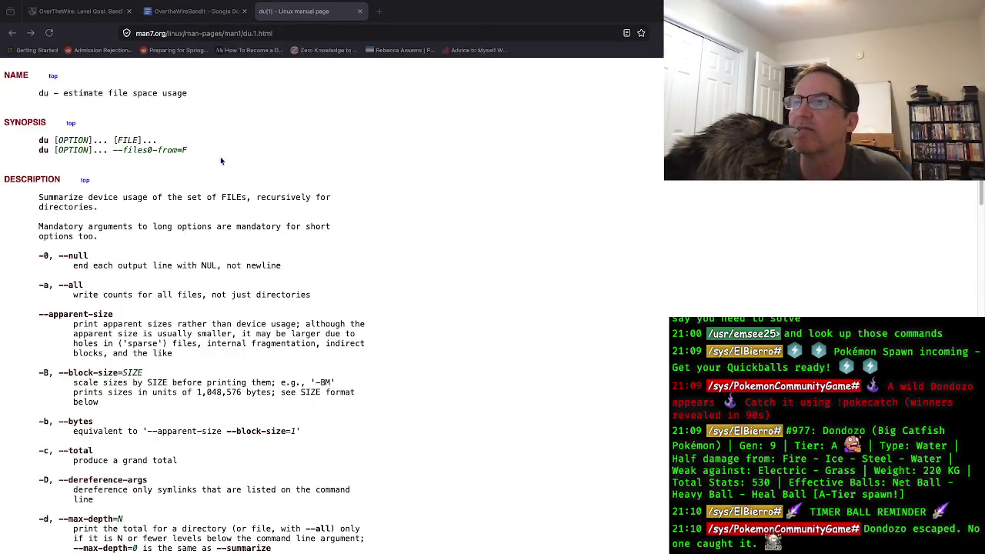
- Recheck the Bandit Level 5 → Level 6 goal page, then go back to the SSH terminal
left_click(98, 17)
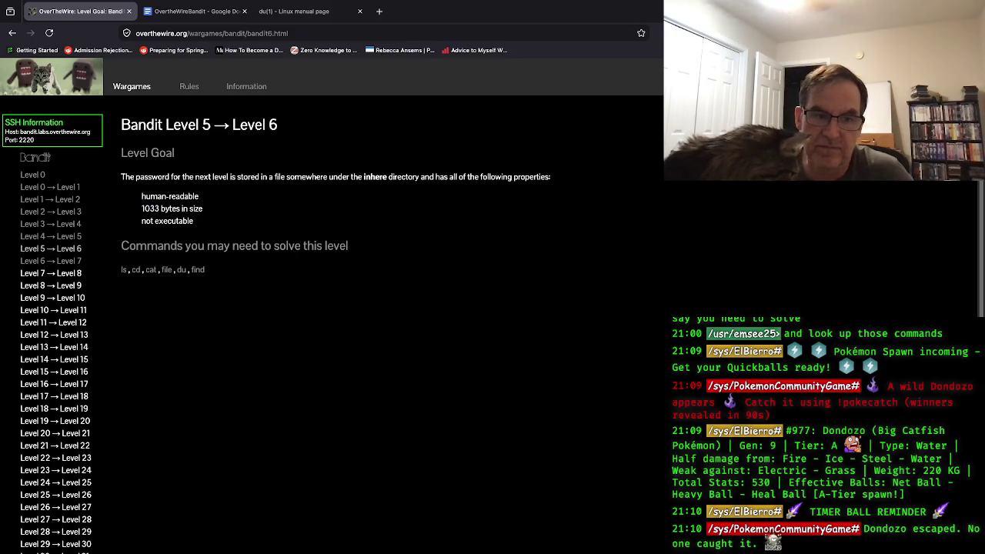
key("super+Tab")
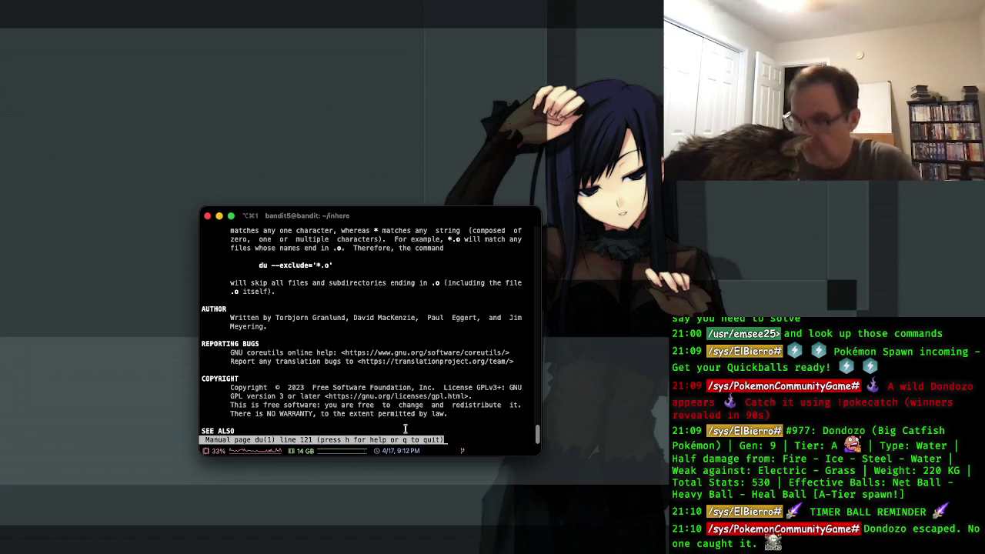
- Quit the du manual, cd into maybehere00 and list its contents with ls -al
key("q")
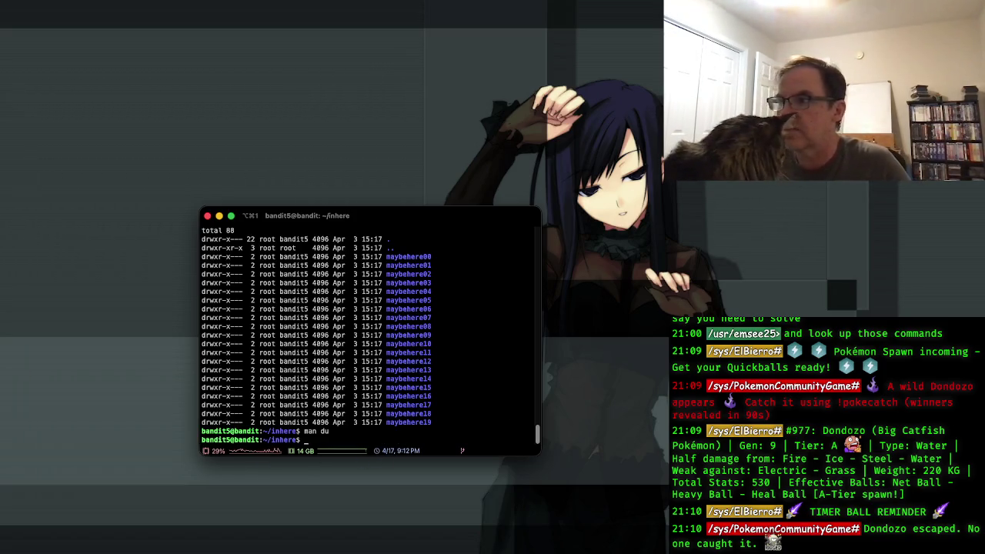
type("cd")
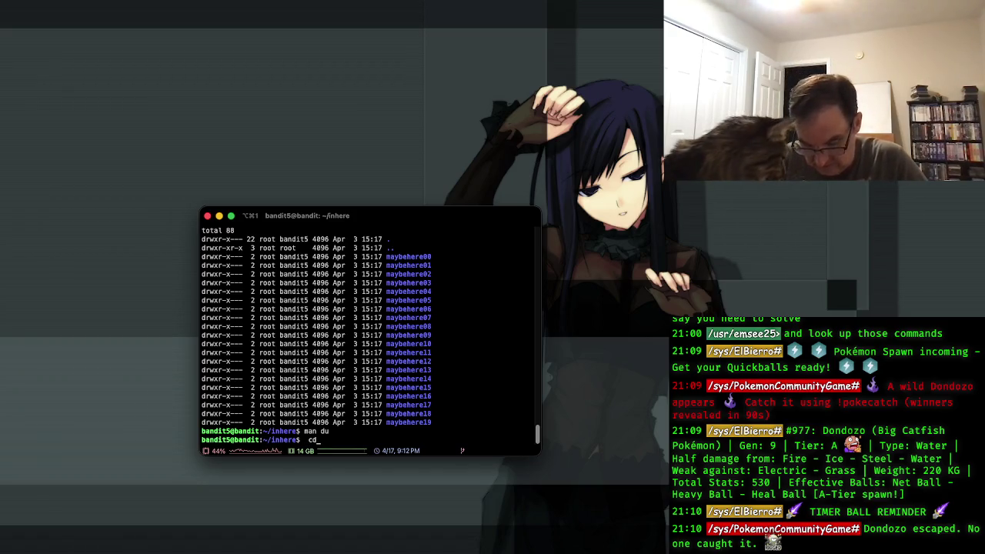
key("BackSpace")
key("BackSpace")
key("BackSpace")
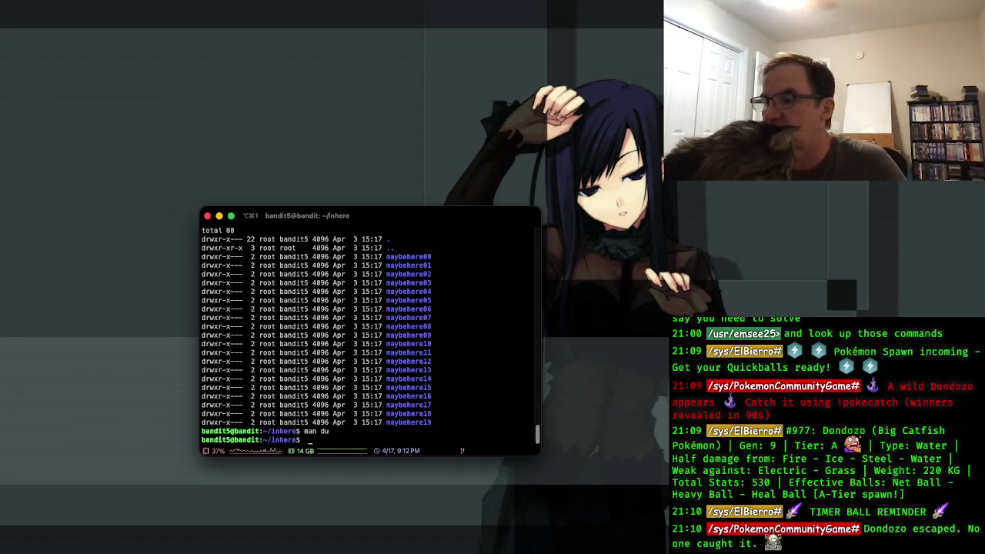
type("cd may")
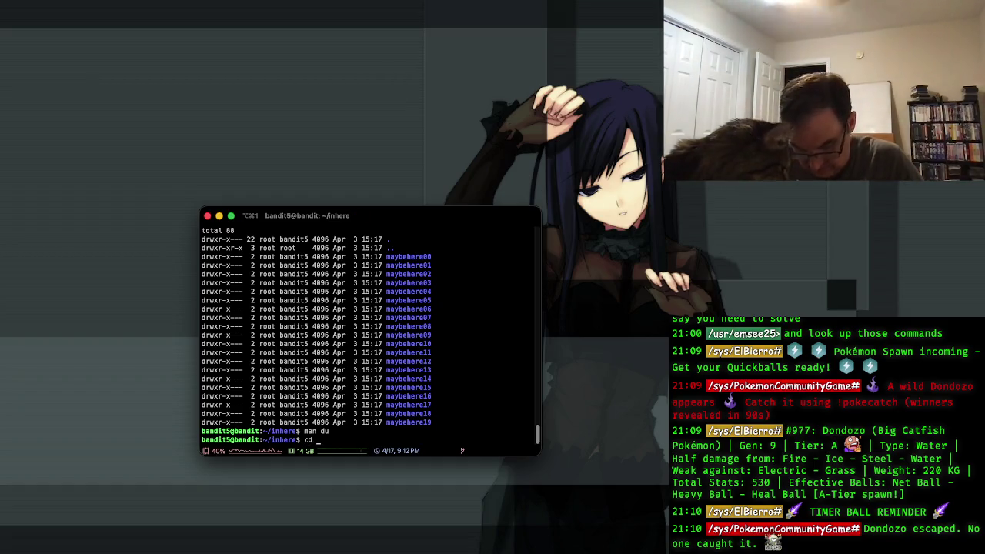
type("behere")
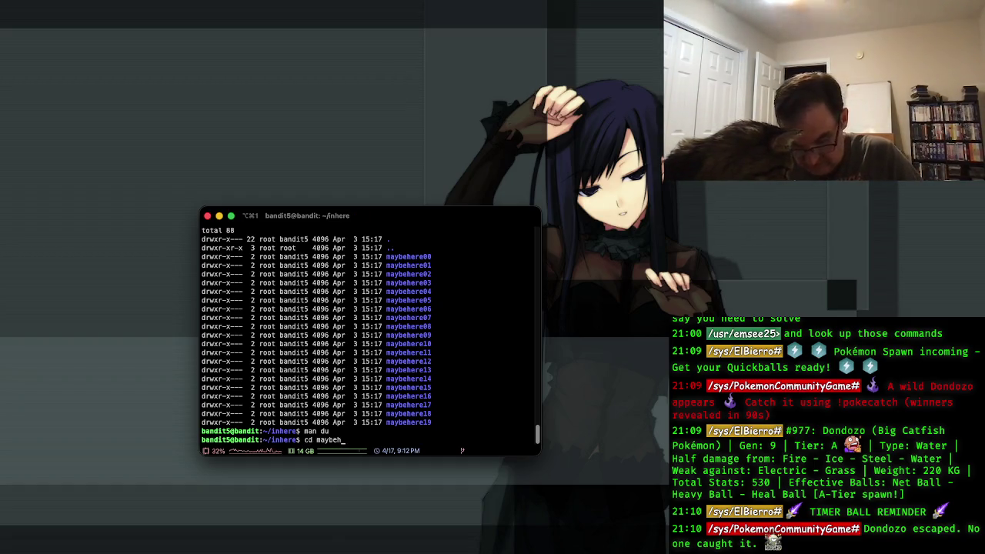
type("00")
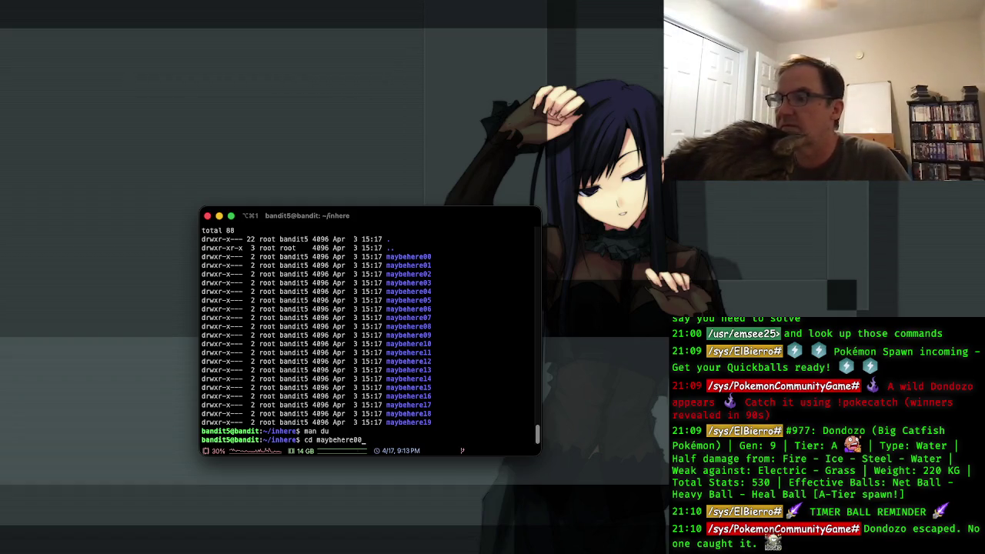
key("Return")
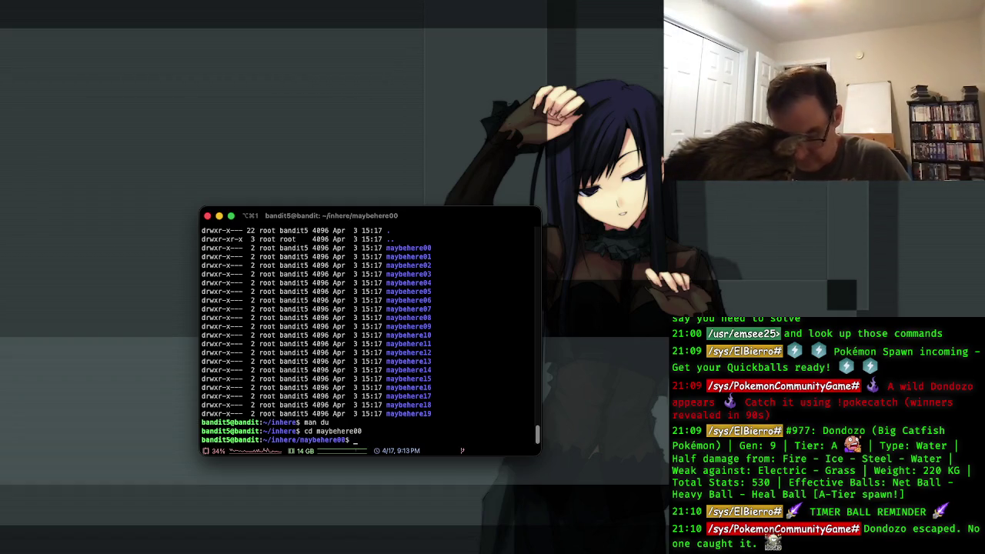
type("ls -")
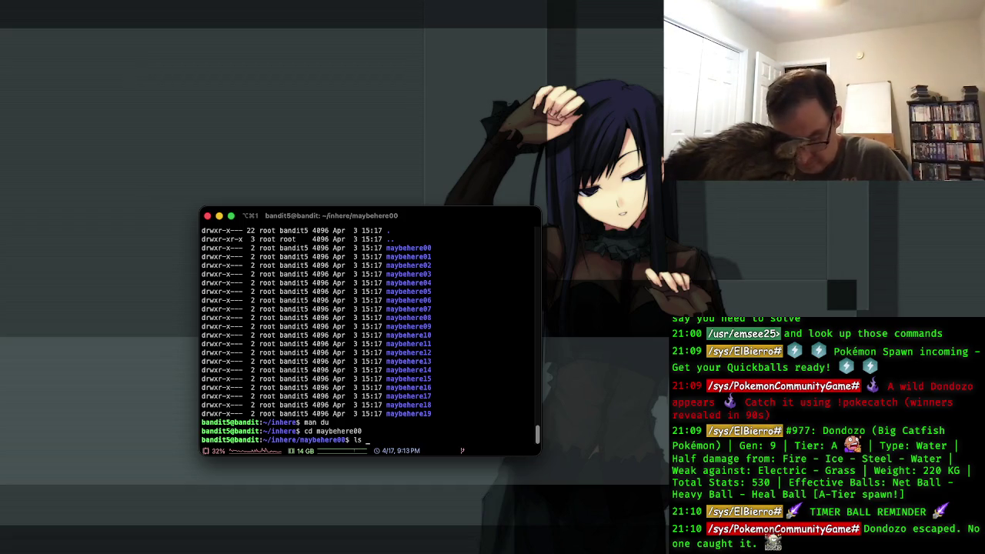
type("al")
key("Return")
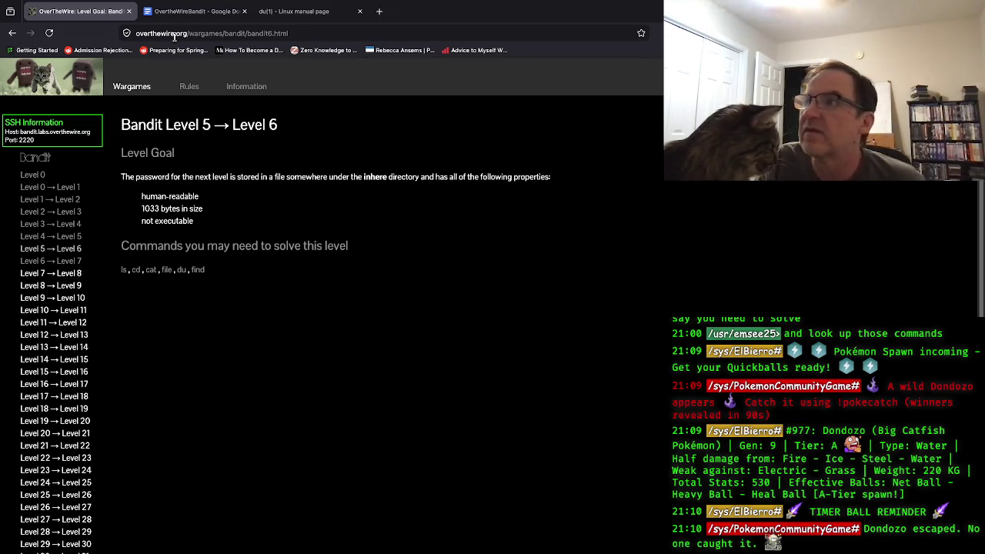
- From the du(1) page, search man7.org for 'find' and open the find(1) manual page result
left_click(294, 11)
scroll(129, 147, "up", 1)
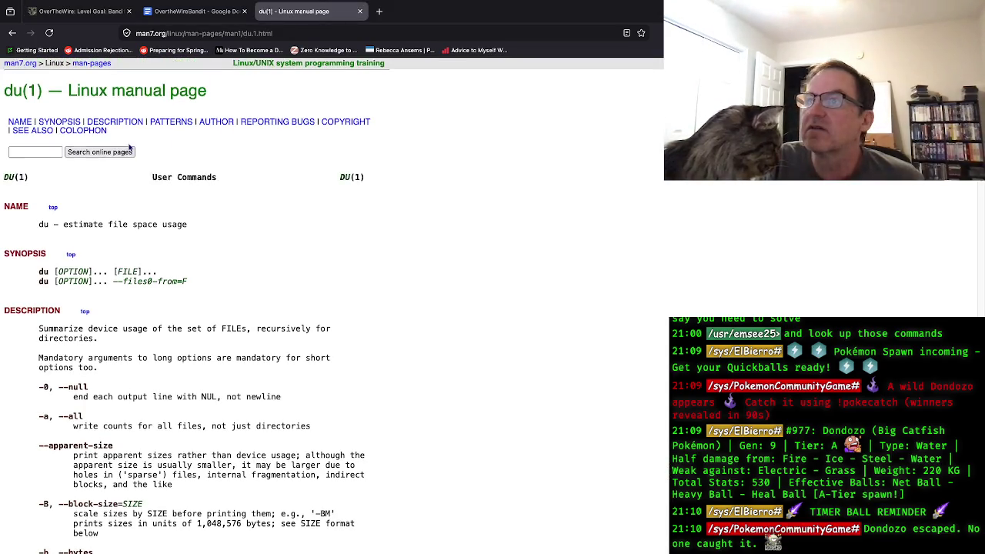
left_click(53, 155)
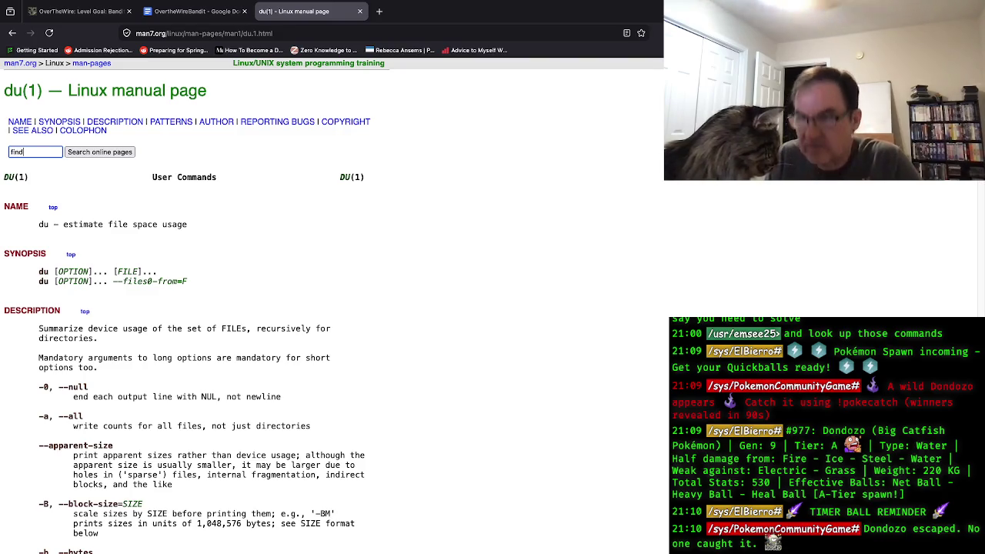
key("Return")
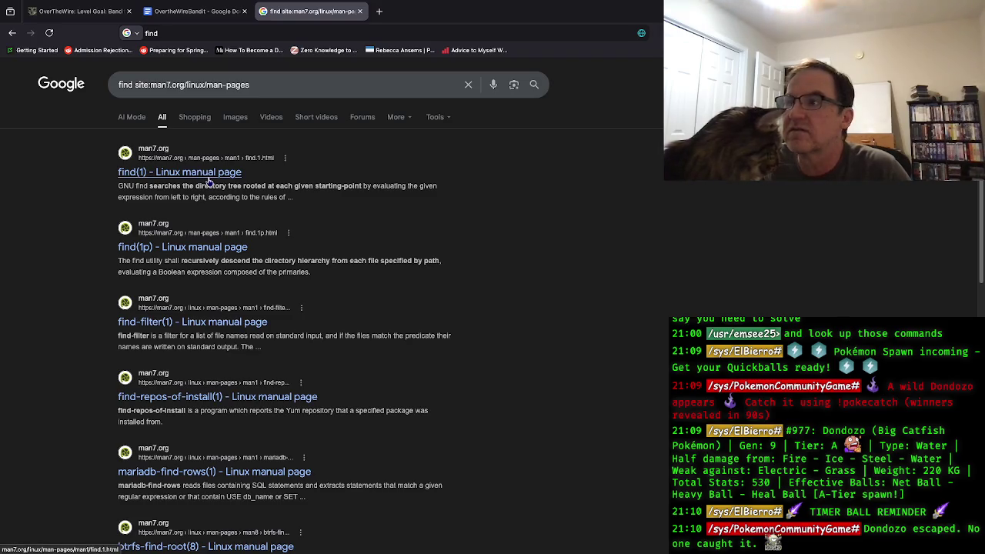
left_click(208, 180)
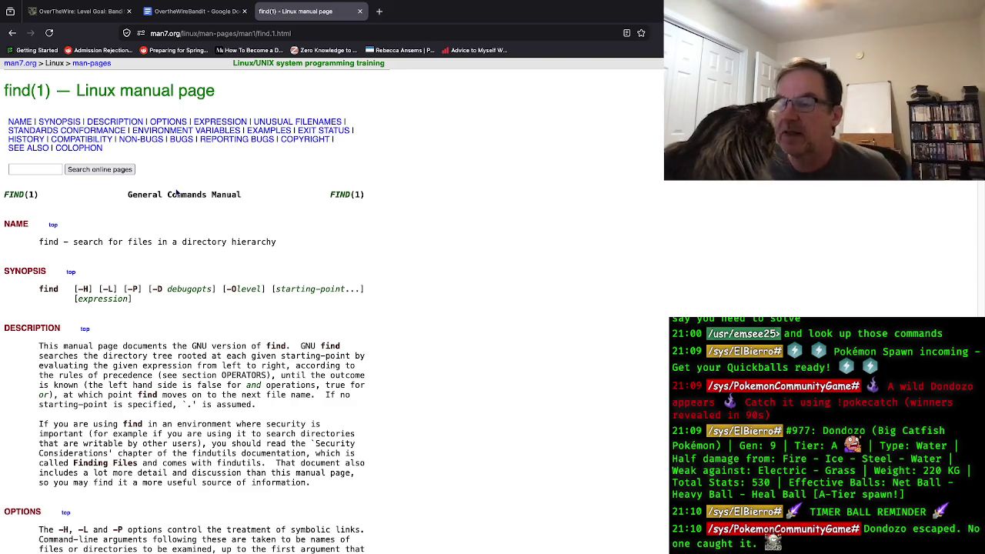
- Scroll the find(1) page past OPTIONS and GLOBAL OPTIONS into TESTS, reaching -iname, -inum and -lname
scroll(178, 195, "down", 2)
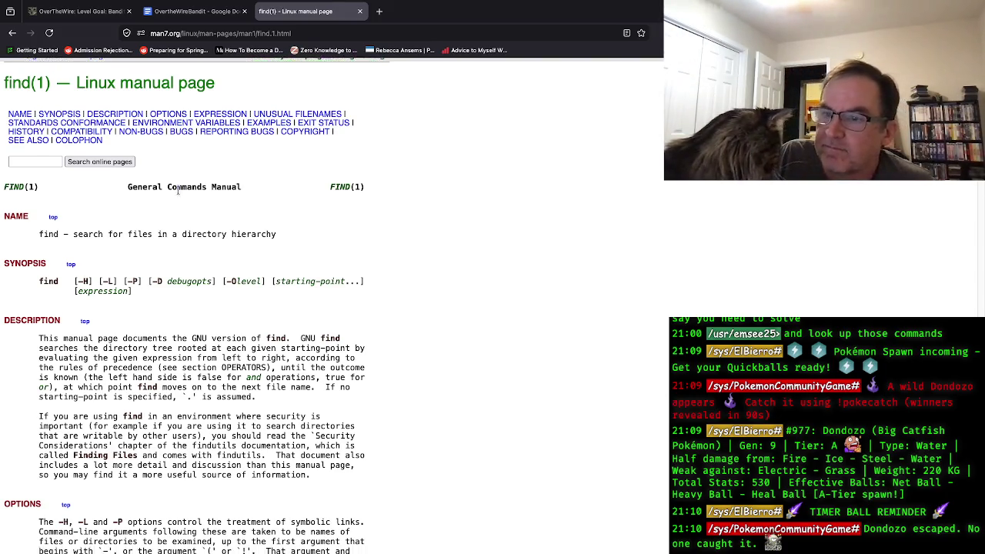
scroll(177, 197, "down", 5)
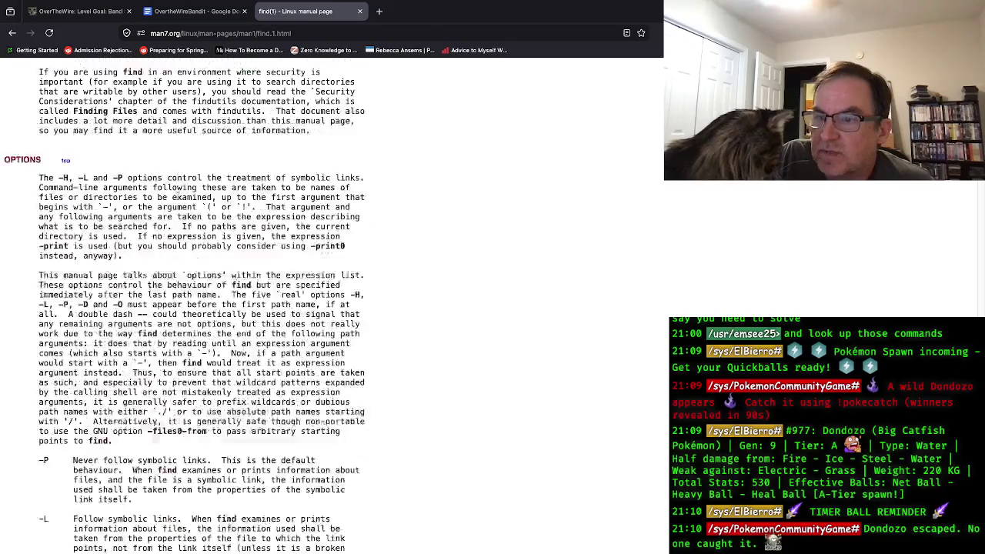
scroll(178, 198, "down", 1)
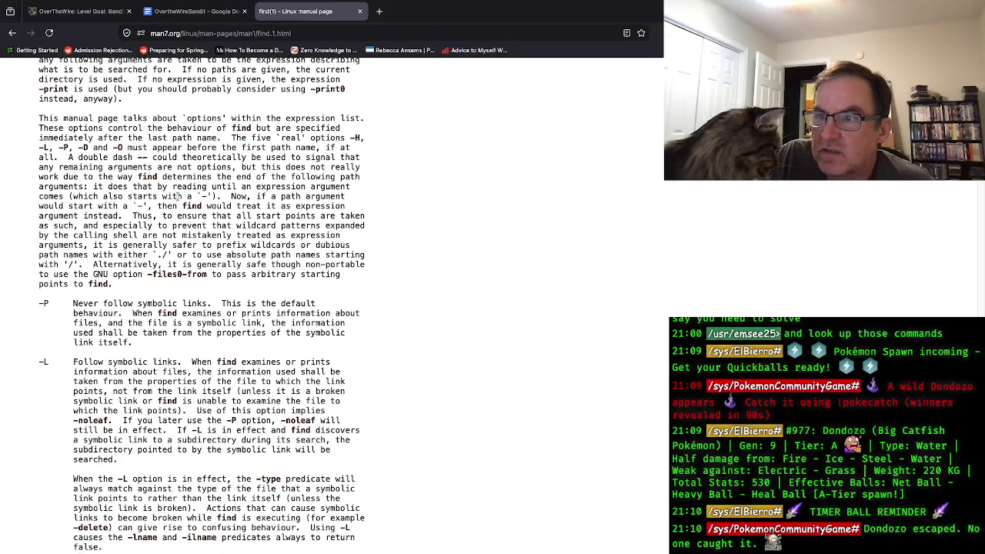
scroll(176, 197, "down", 2)
scroll(178, 196, "down", 4)
scroll(178, 198, "down", 8)
scroll(177, 199, "down", 5)
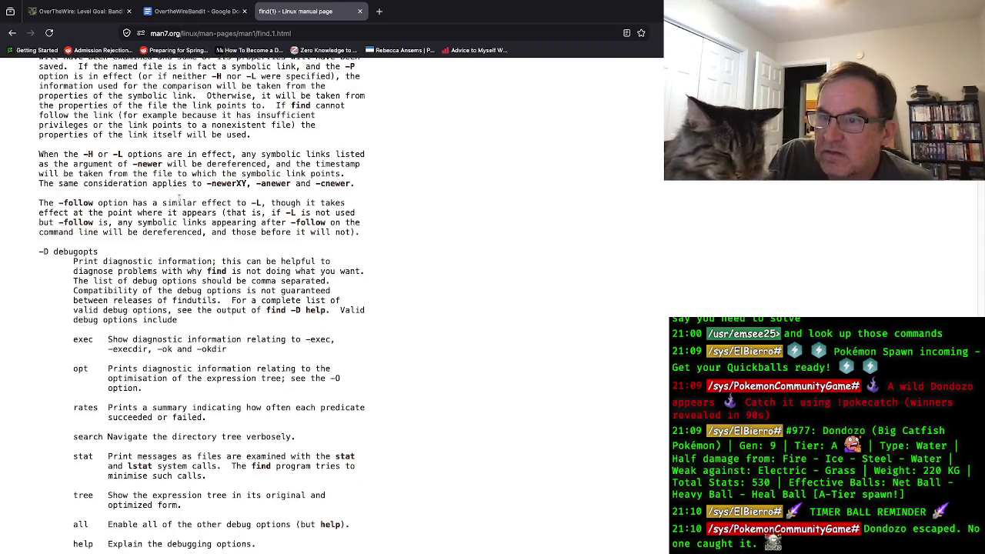
scroll(178, 198, "down", 5)
scroll(179, 199, "down", 10)
scroll(178, 198, "down", 7)
scroll(179, 199, "down", 9)
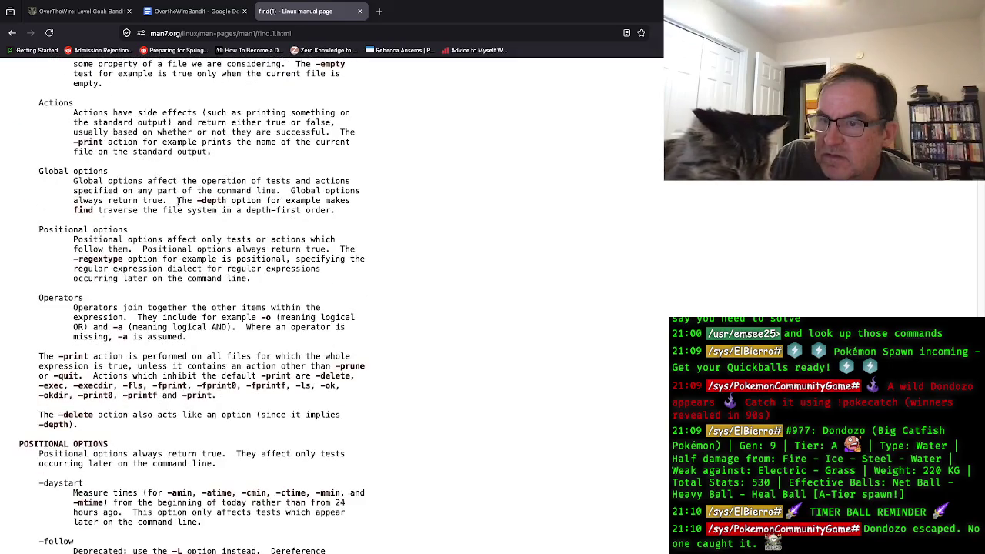
scroll(178, 200, "down", 2)
scroll(181, 205, "down", 5)
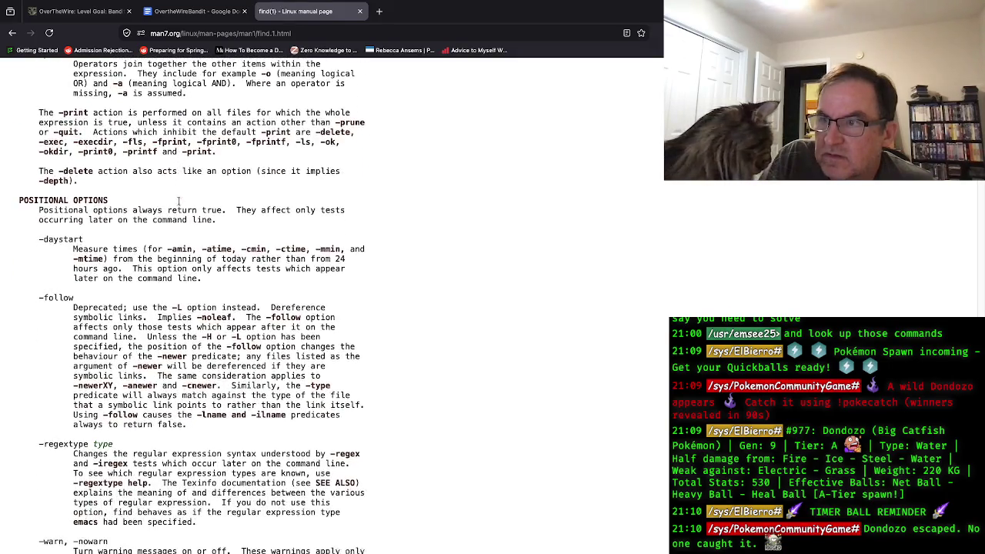
scroll(179, 202, "down", 7)
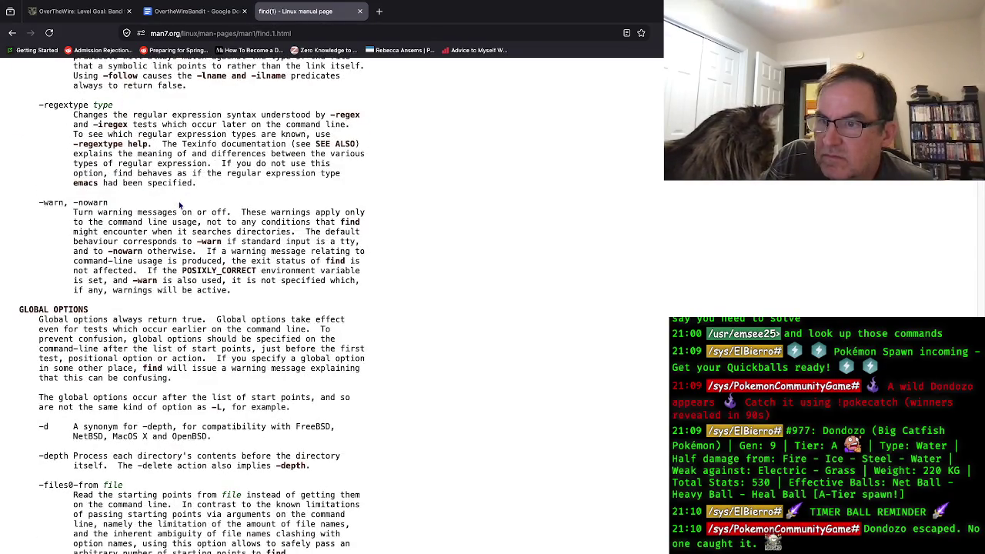
scroll(180, 205, "down", 1)
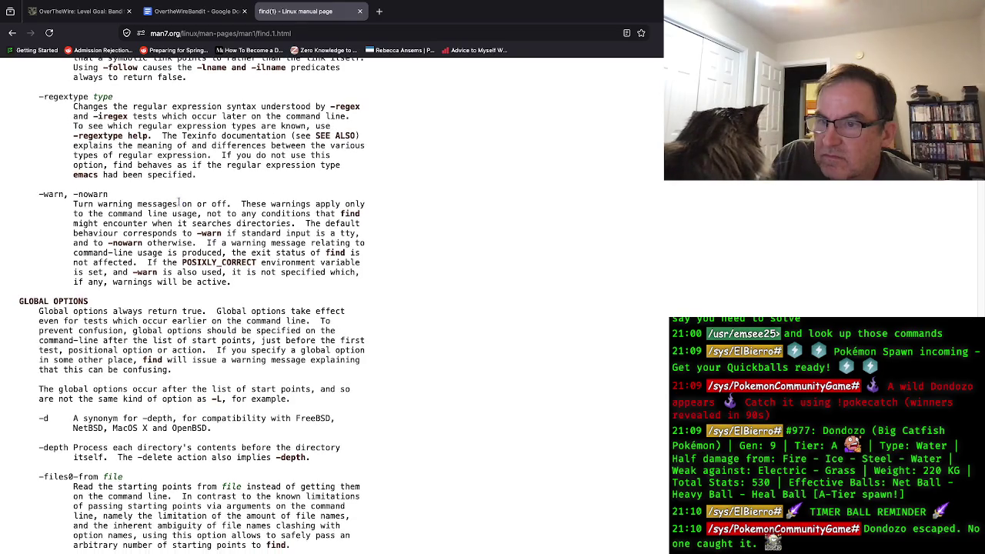
scroll(179, 203, "down", 1)
scroll(180, 202, "down", 4)
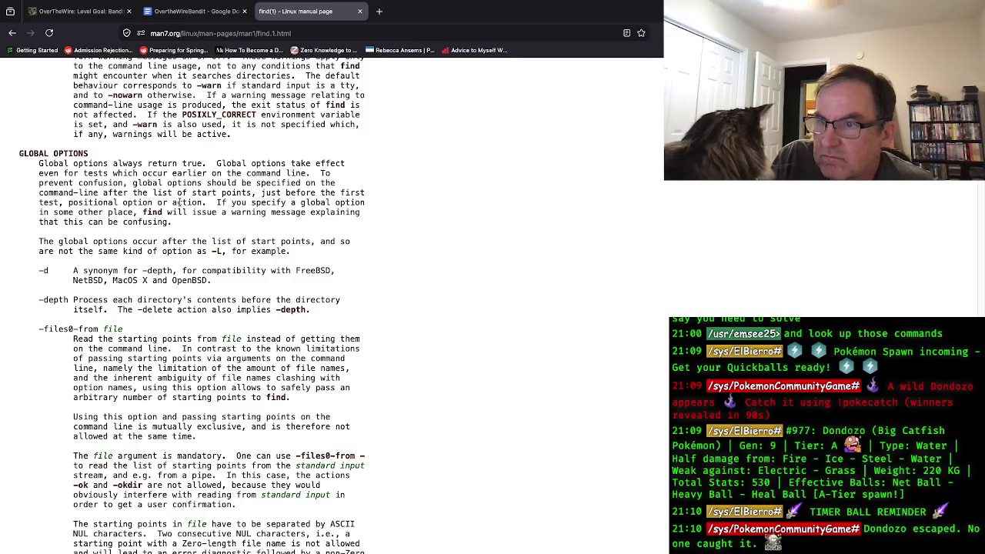
scroll(180, 203, "down", 5)
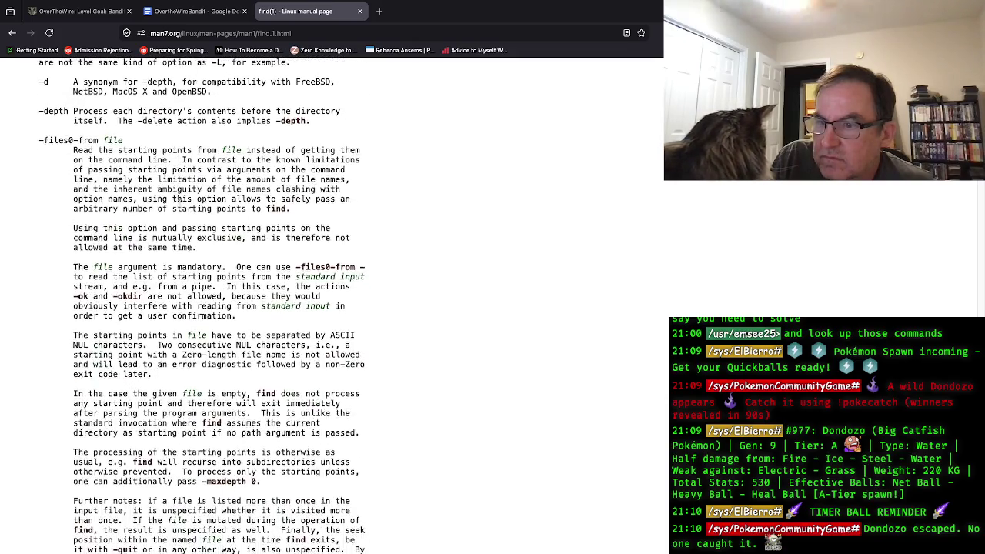
scroll(179, 203, "down", 5)
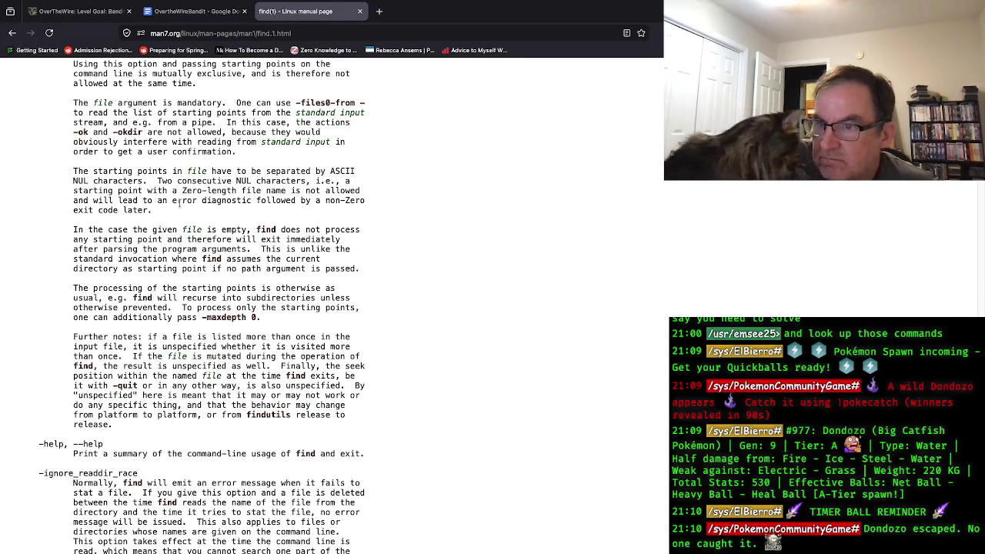
scroll(179, 203, "down", 1)
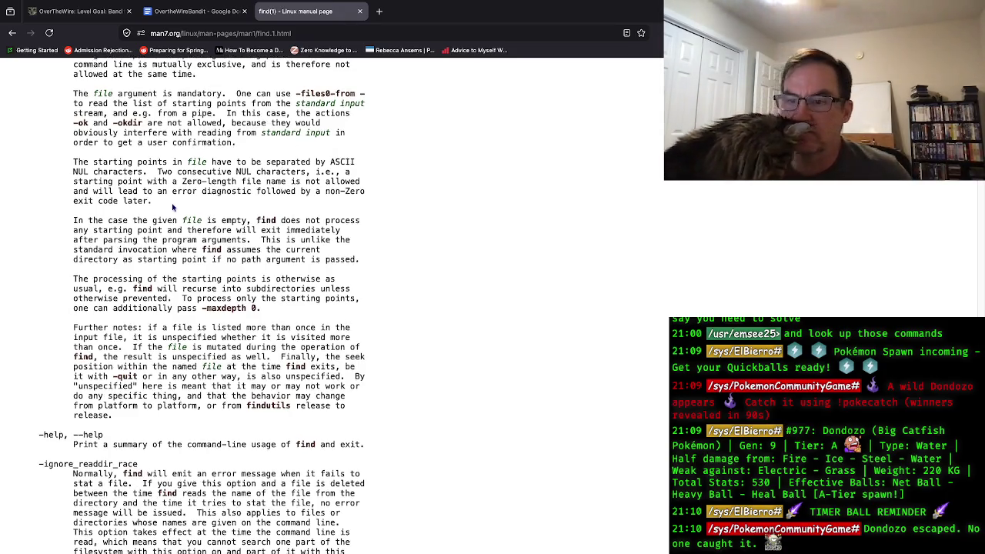
scroll(173, 206, "down", 8)
scroll(179, 204, "down", 10)
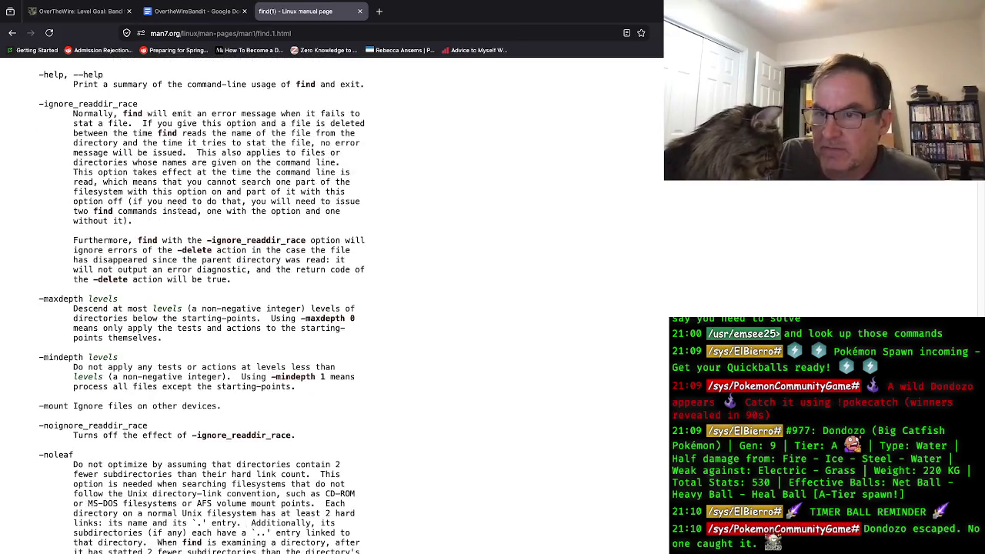
scroll(184, 203, "down", 10)
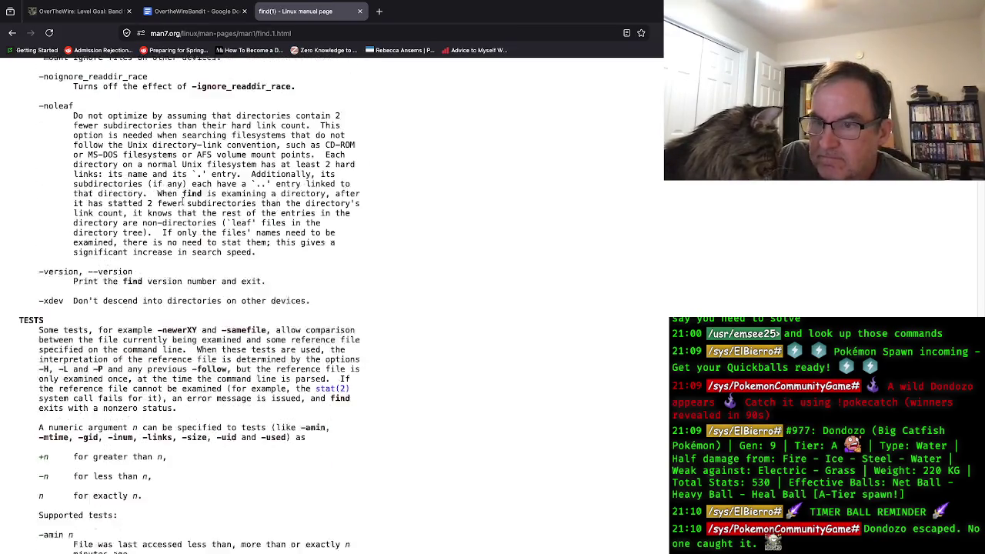
scroll(186, 203, "down", 10)
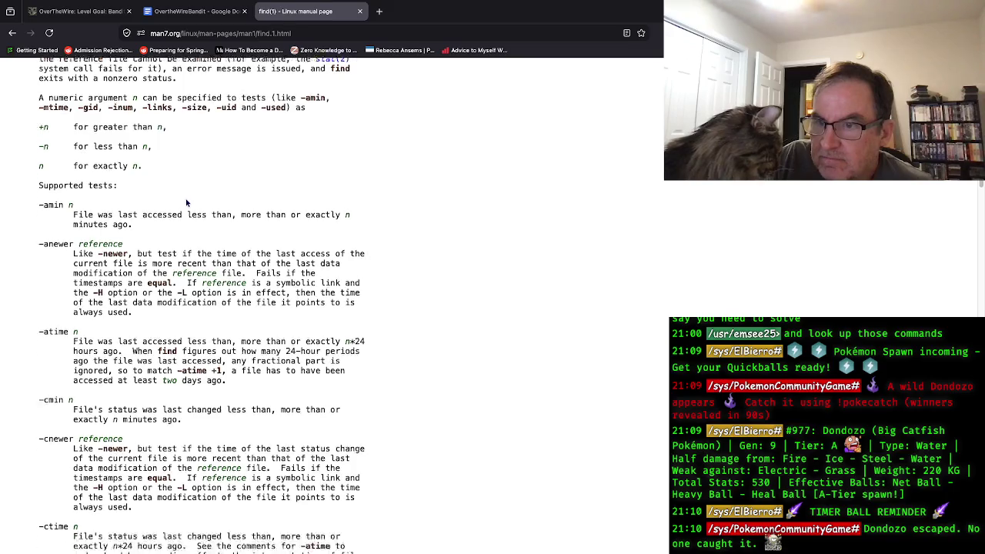
scroll(185, 203, "down", 7)
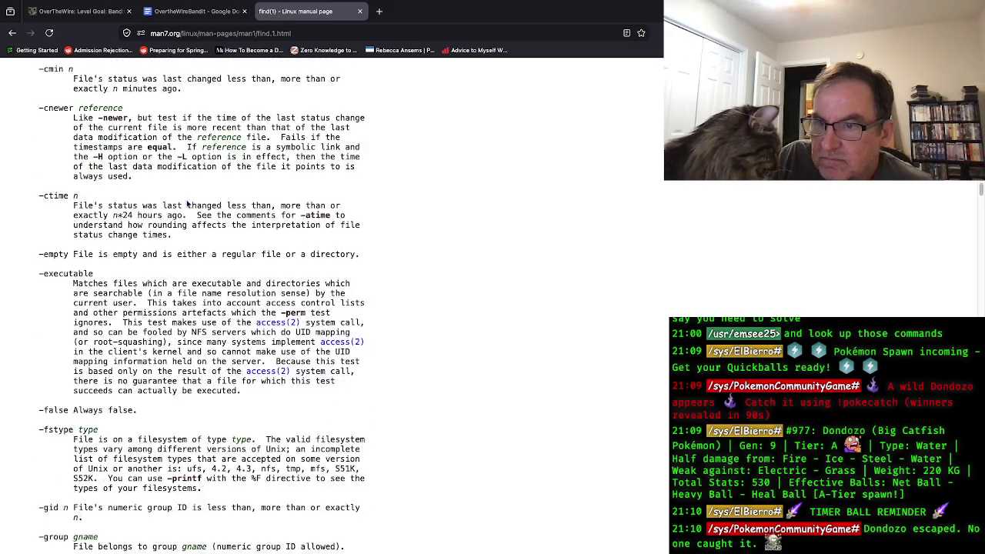
scroll(187, 201, "down", 7)
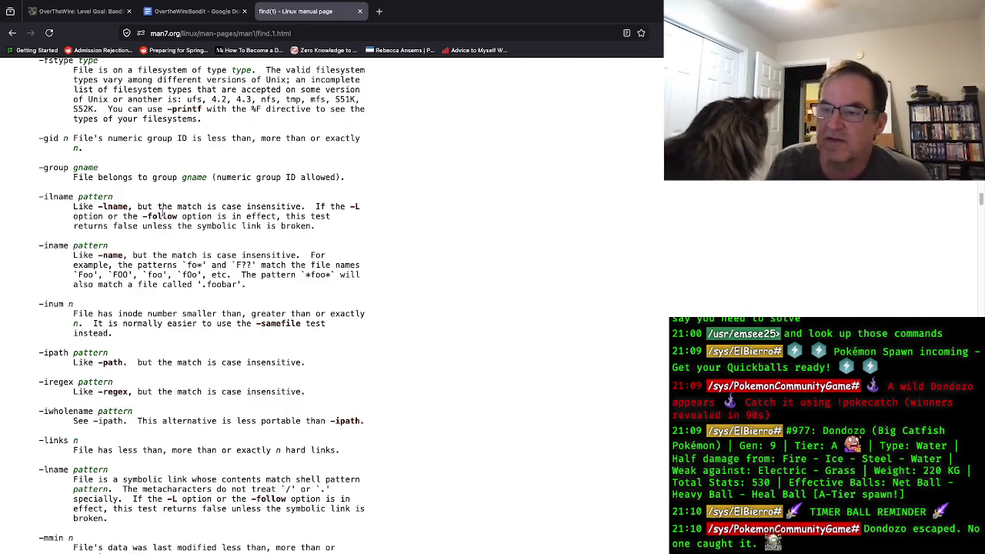
scroll(125, 310, "down", 3)
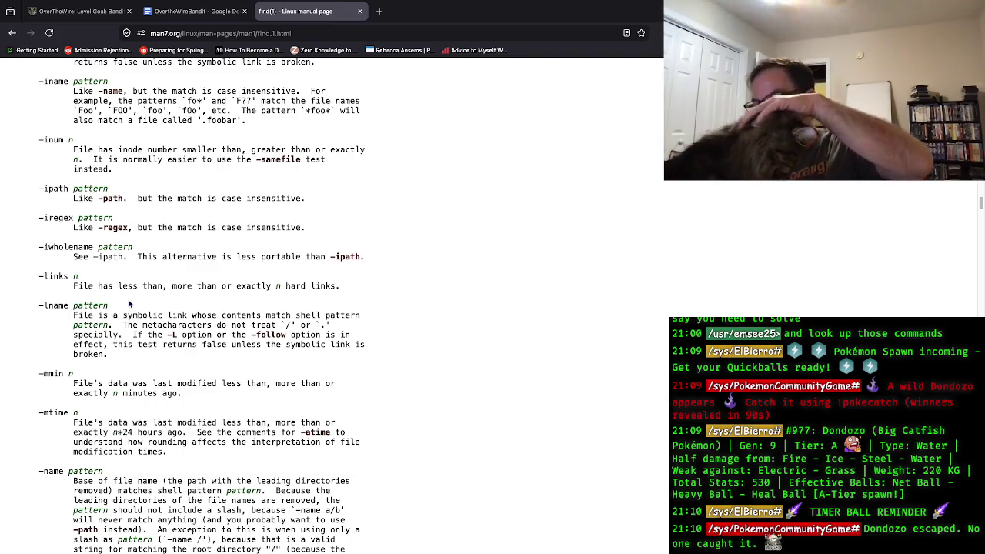
scroll(139, 253, "down", 2)
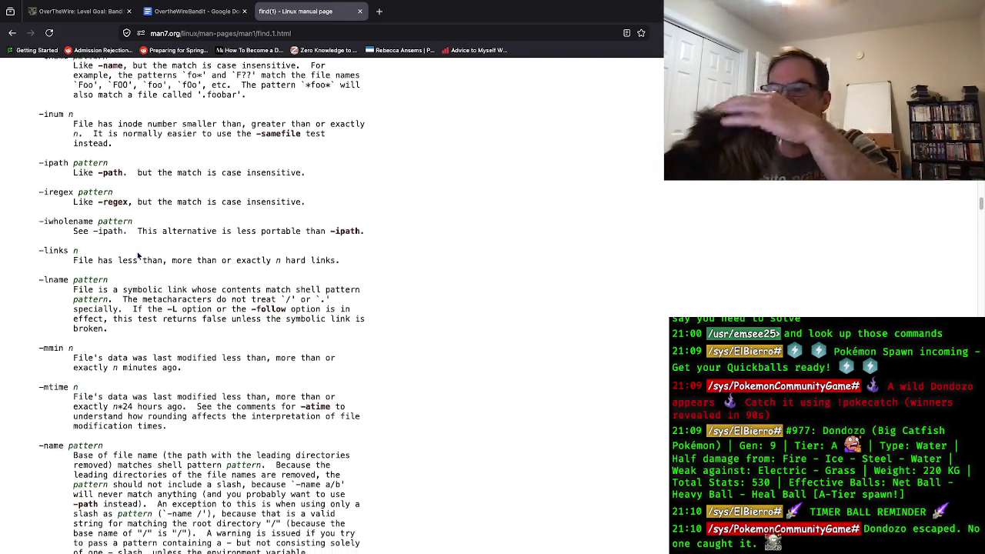
scroll(139, 252, "down", 10)
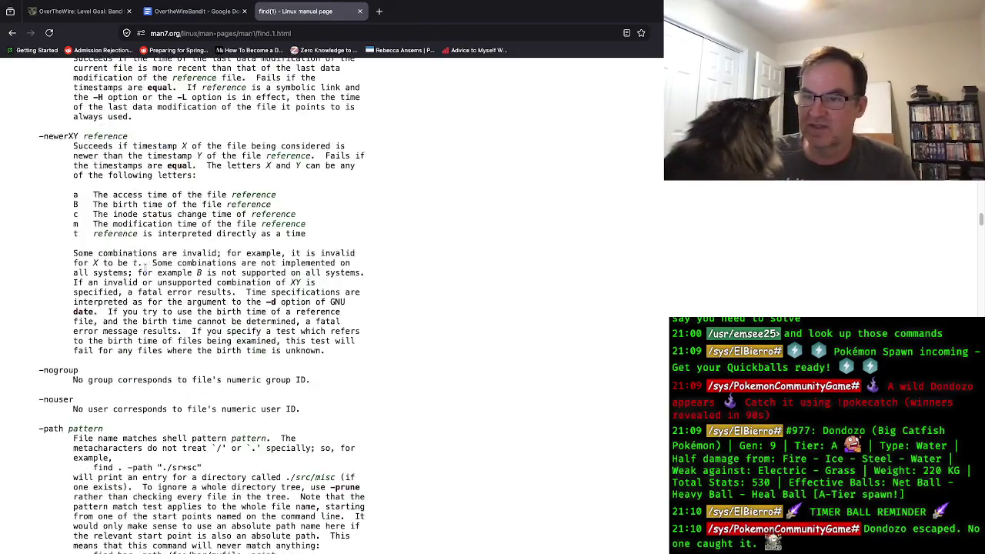
scroll(147, 271, "down", 6)
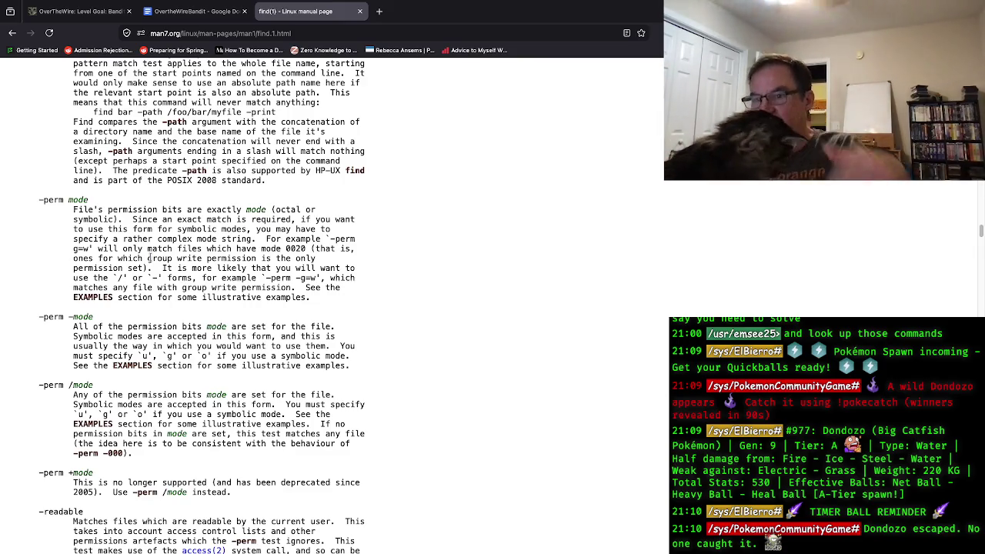
scroll(137, 160, "down", 3)
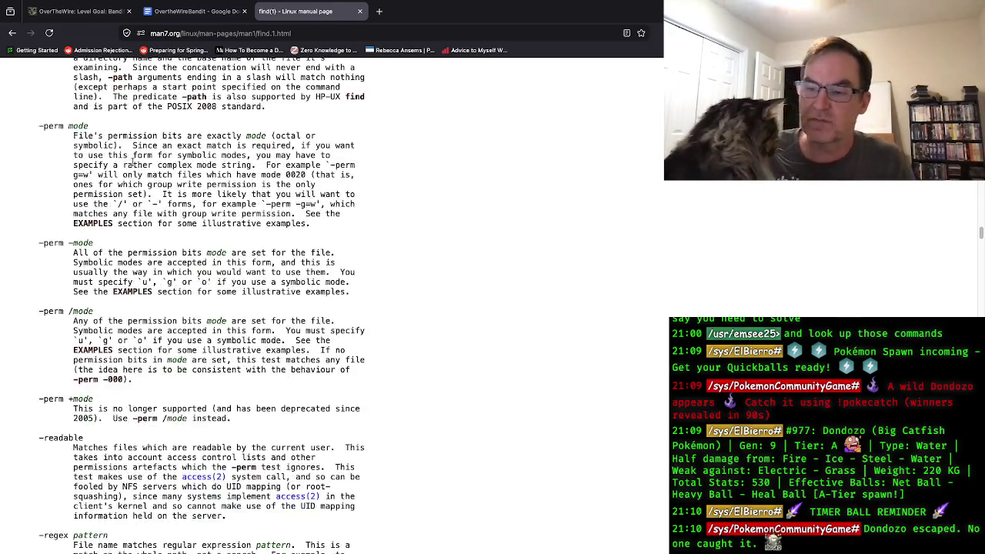
scroll(137, 159, "down", 3)
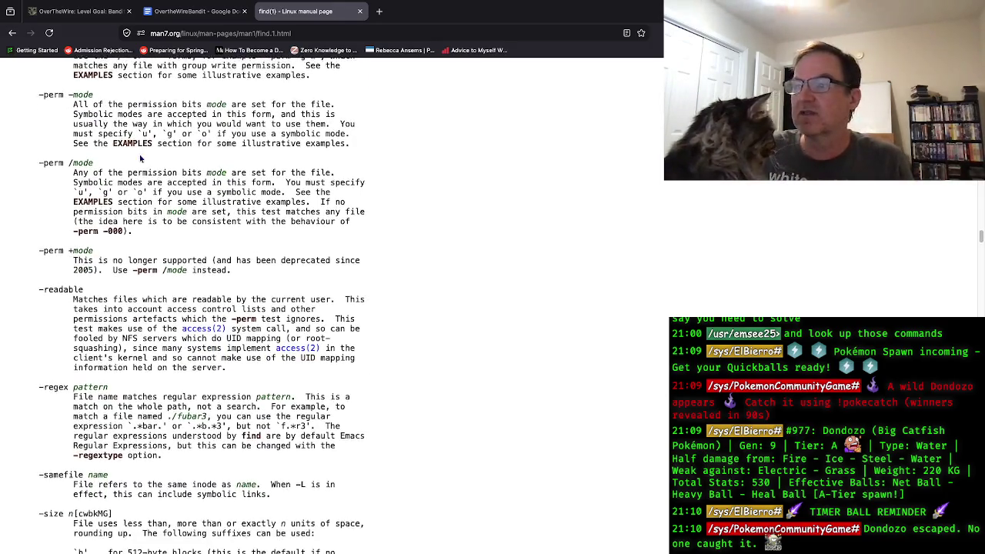
scroll(139, 153, "down", 1)
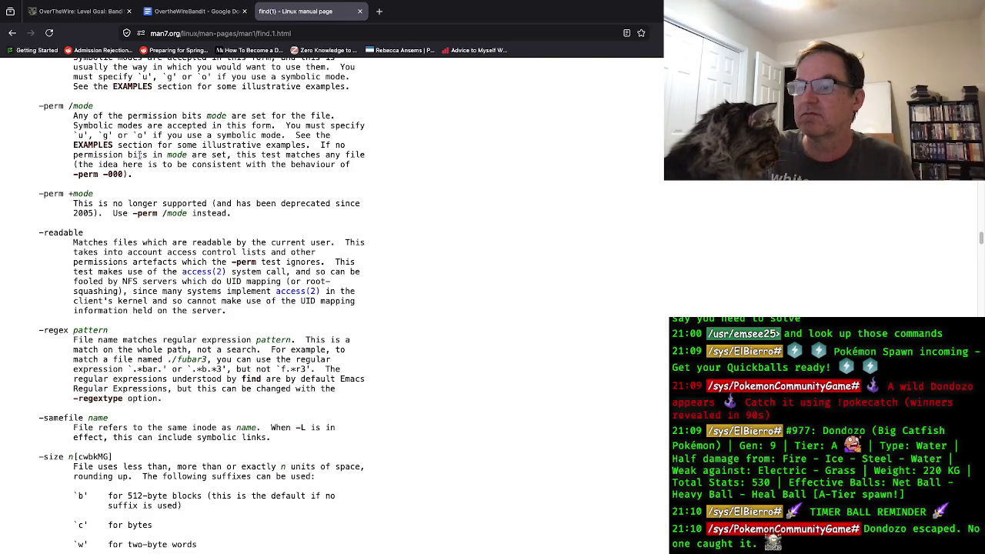
scroll(139, 154, "down", 7)
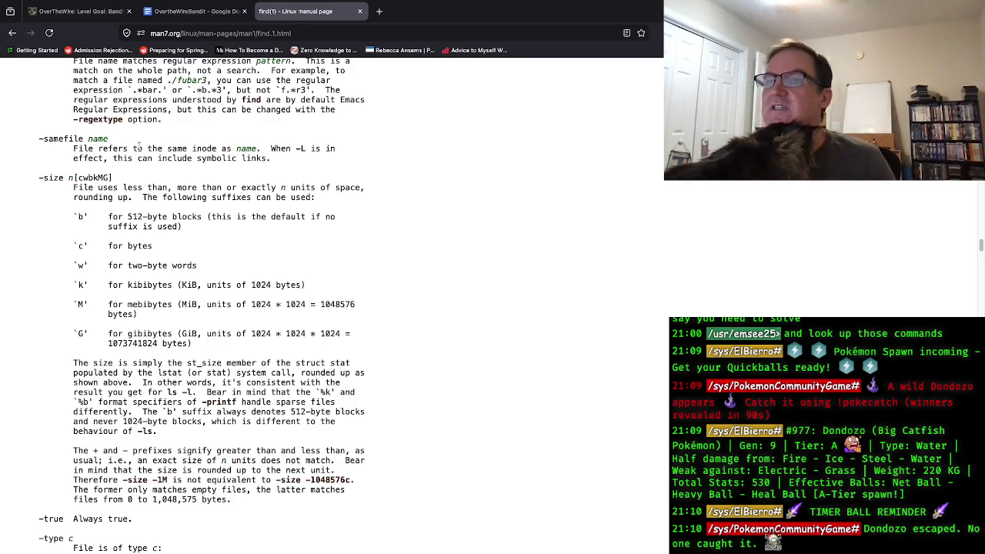
scroll(138, 150, "down", 1)
scroll(141, 144, "down", 5)
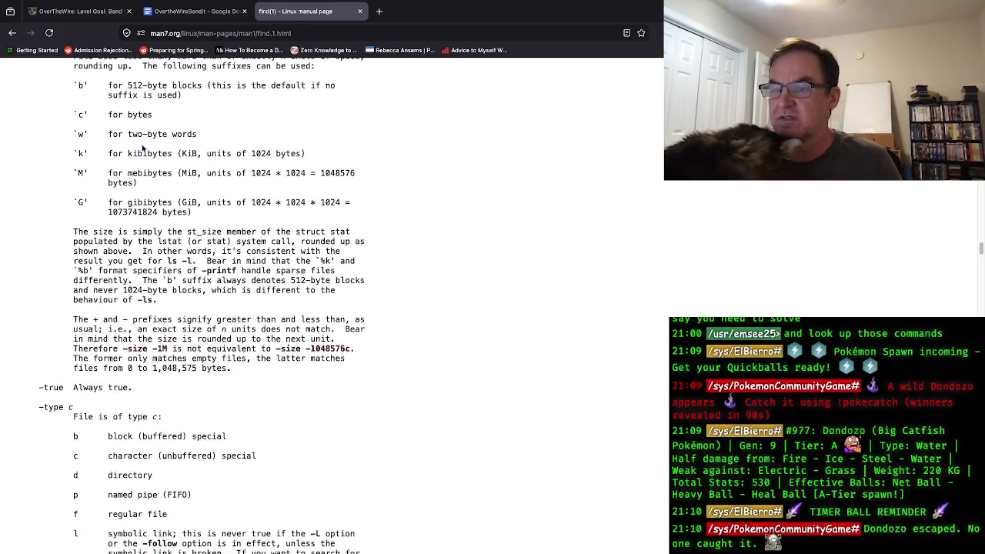
scroll(142, 149, "down", 1)
scroll(141, 151, "up", 3)
scroll(140, 153, "up", 10)
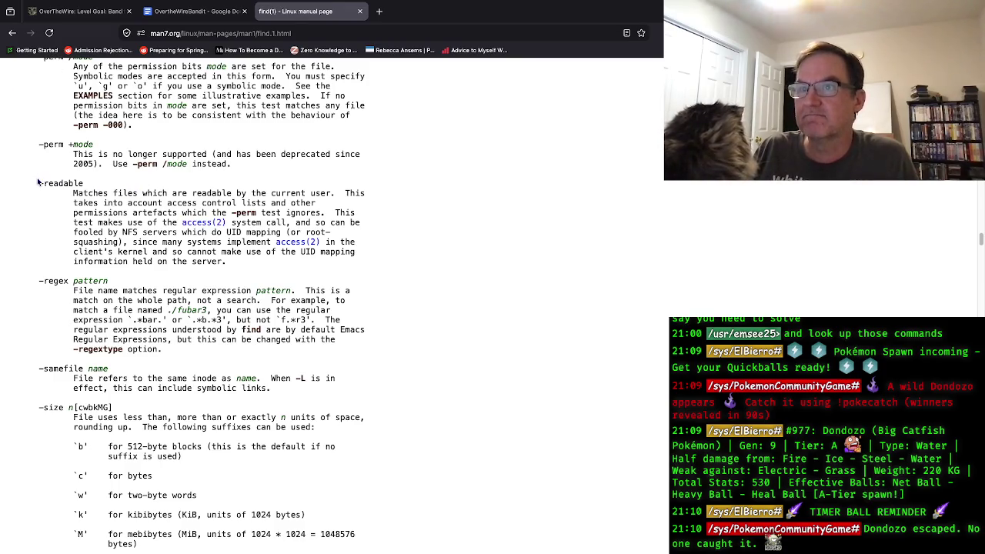
mouse_move(38, 183)
left_mouse_down()
mouse_move(77, 188)
mouse_move(248, 263)
left_mouse_up()
key("ctrl+c")
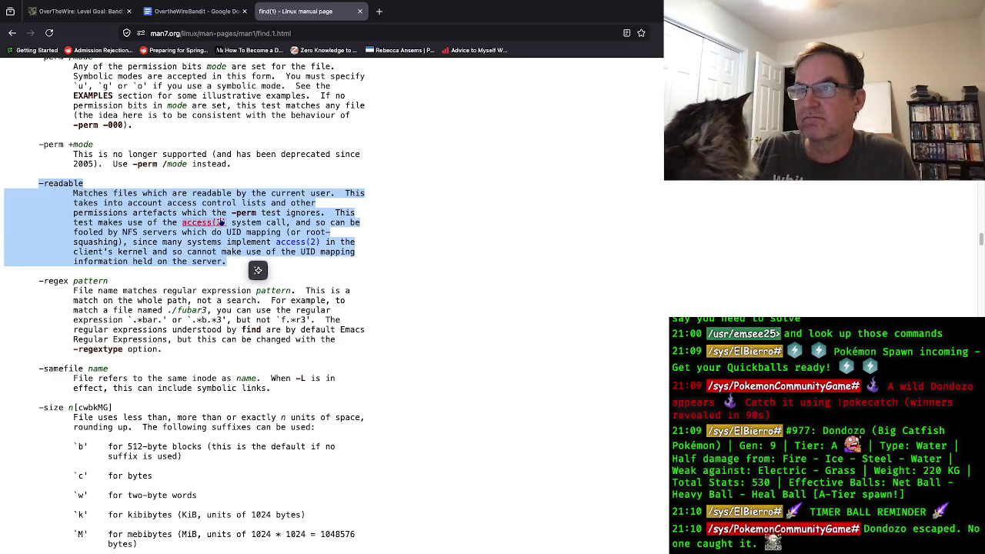
- Copy the selected find -readable entry and its description for the Bandit notes document
right_click(217, 220)
right_click(211, 198)
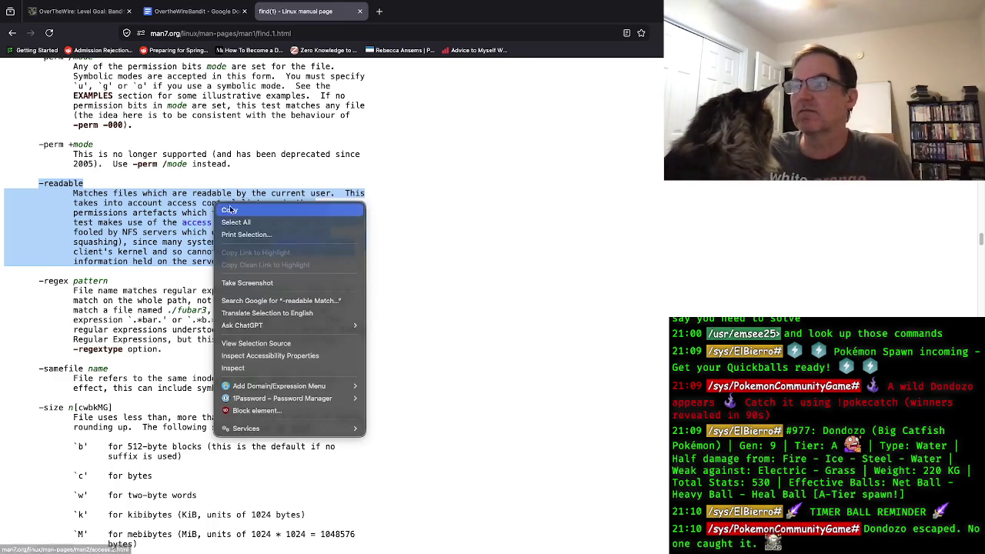
left_click(234, 210)
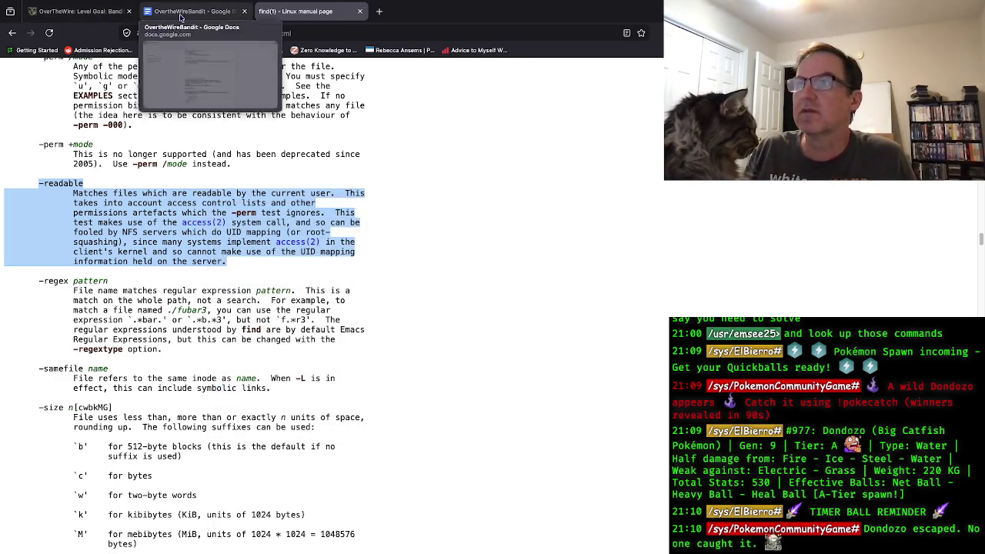
left_click(192, 10)
- Paste the copied -readable description below 'cd inhere' in the notes
scroll(466, 391, "down", 2)
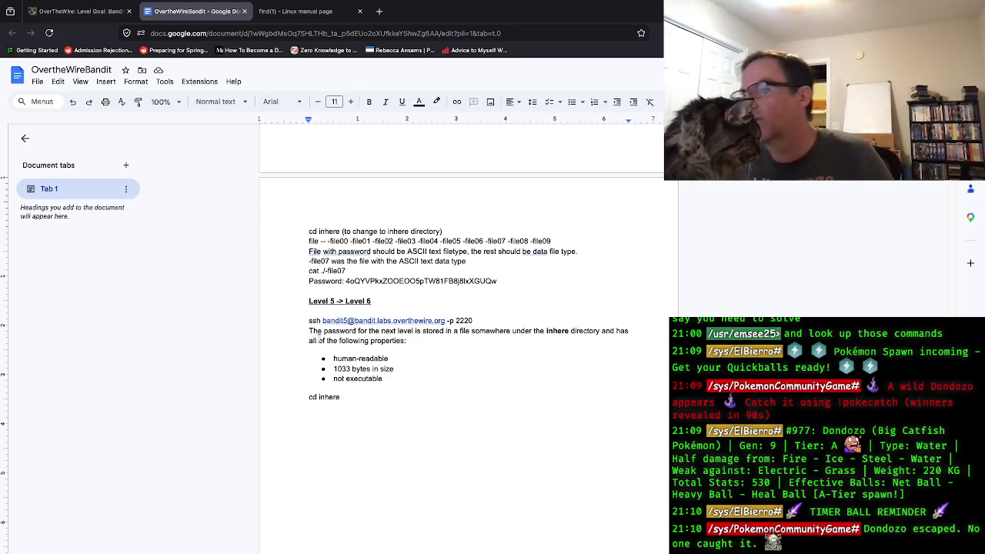
key("ctrl+v")
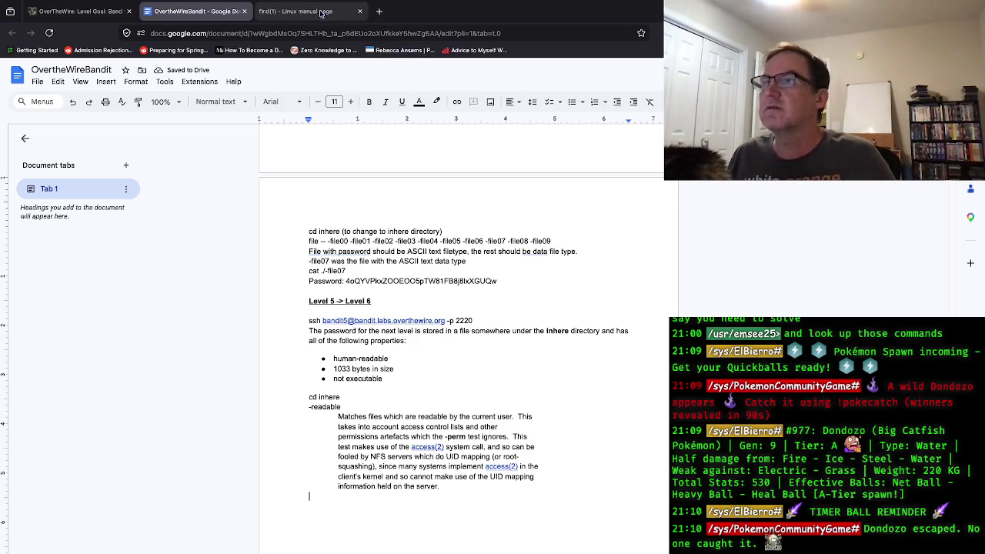
left_click(317, 13)
scroll(254, 306, "up", 3)
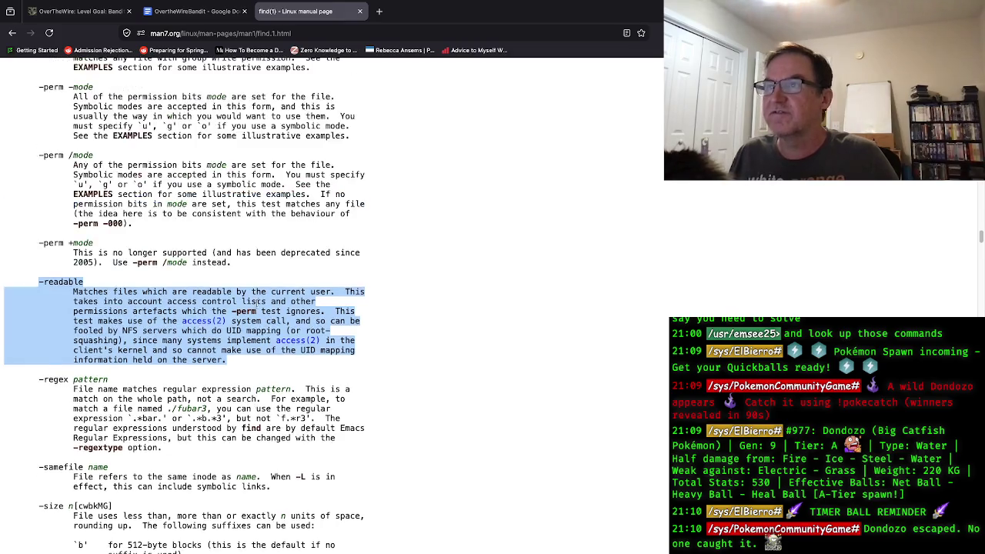
left_click(189, 17)
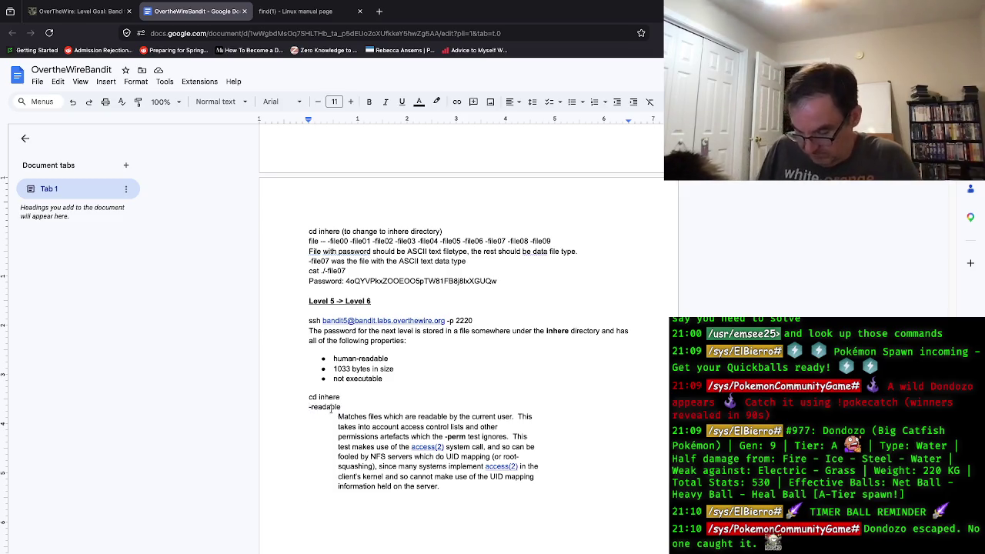
- Add a 'Find man page' line above the pasted text and a new line after it
key("Return")
key("Up")
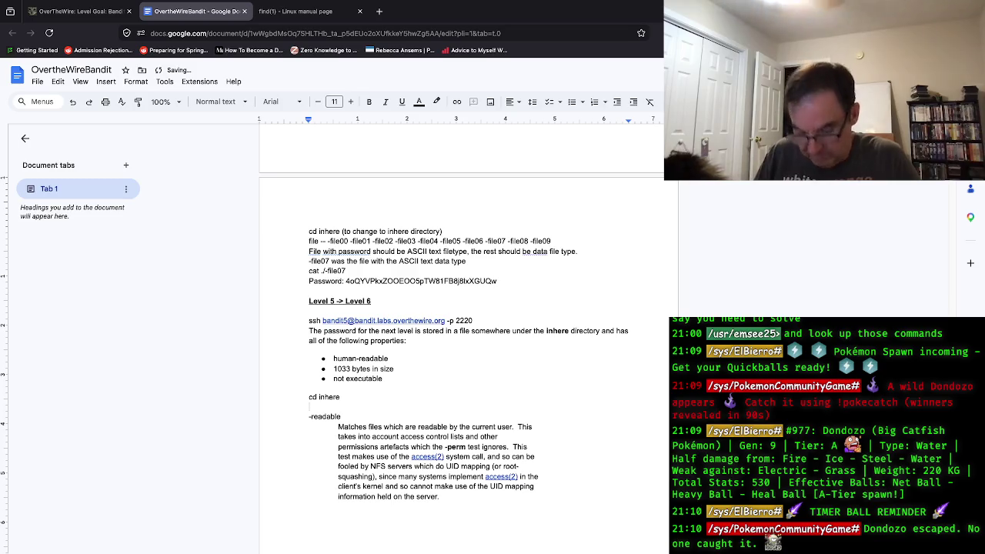
type("Find man pa")
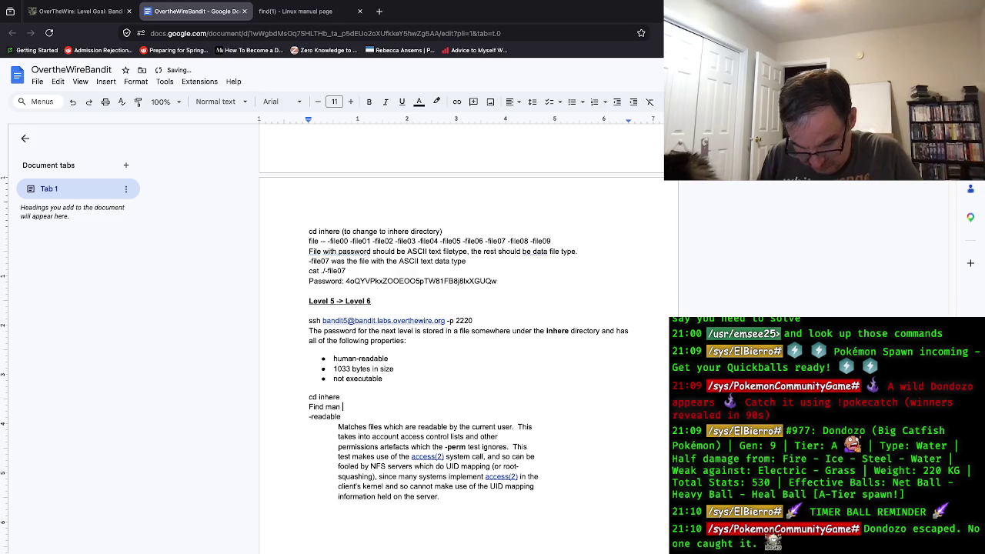
type("ge")
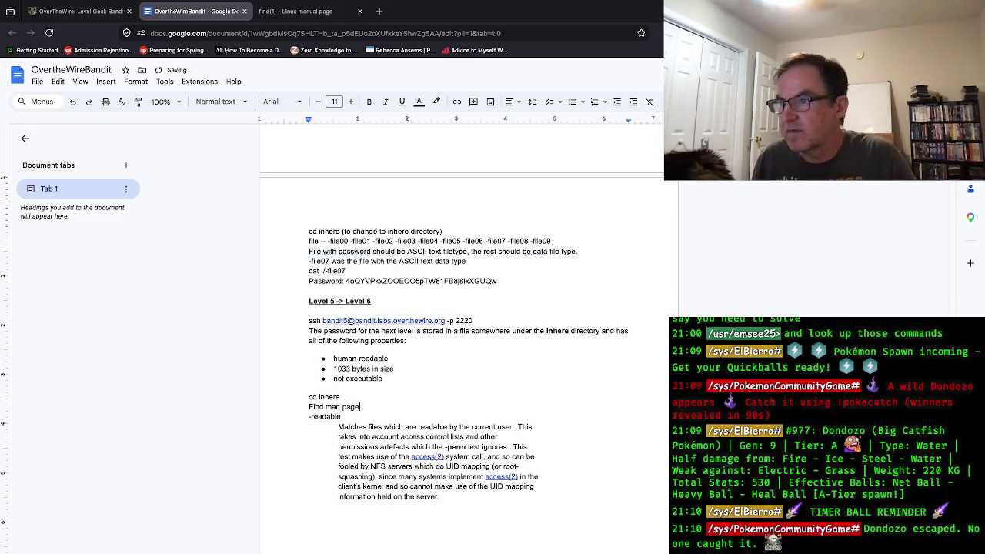
left_click(465, 501)
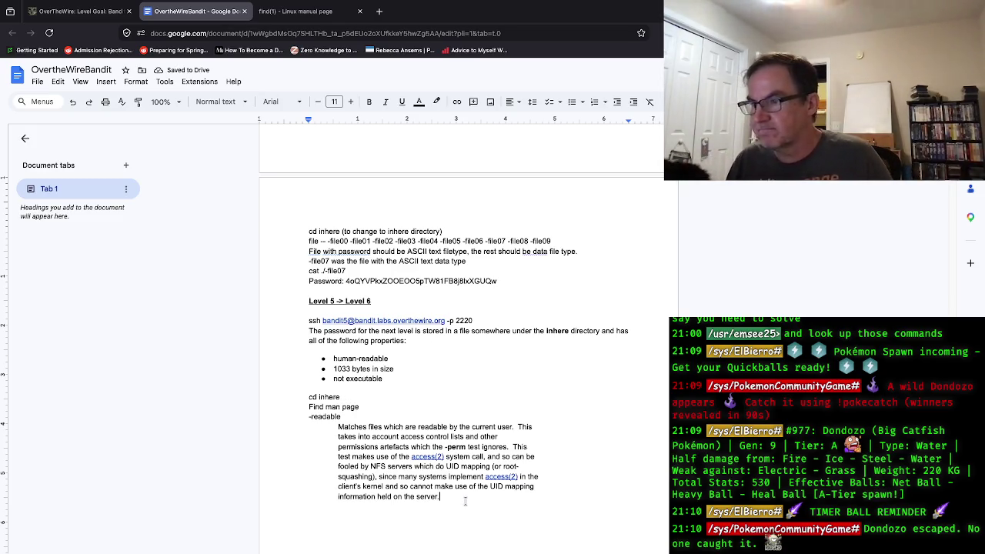
key("Return")
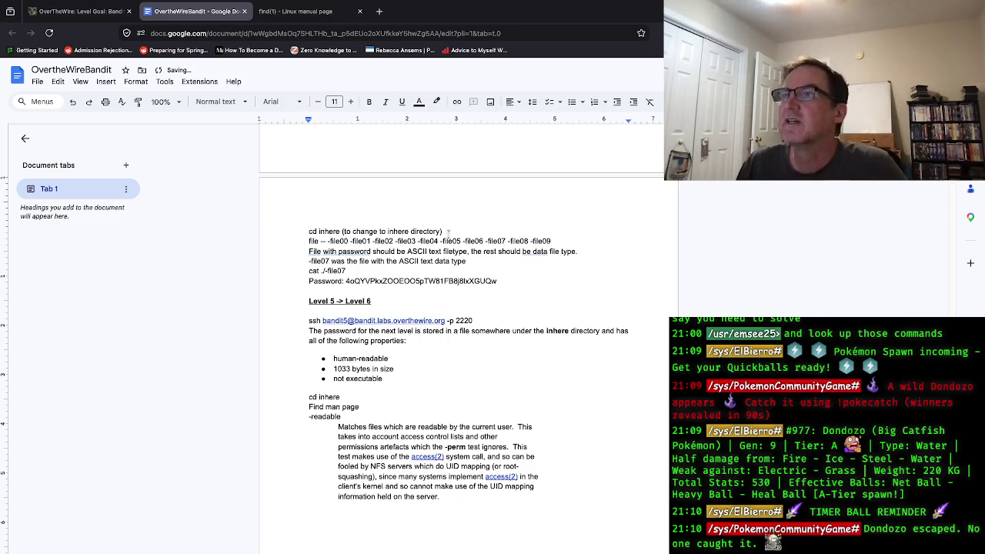
- Go back to the find(1) page and recheck the Level 5 → 6 file requirements
mouse_move(300, 23)
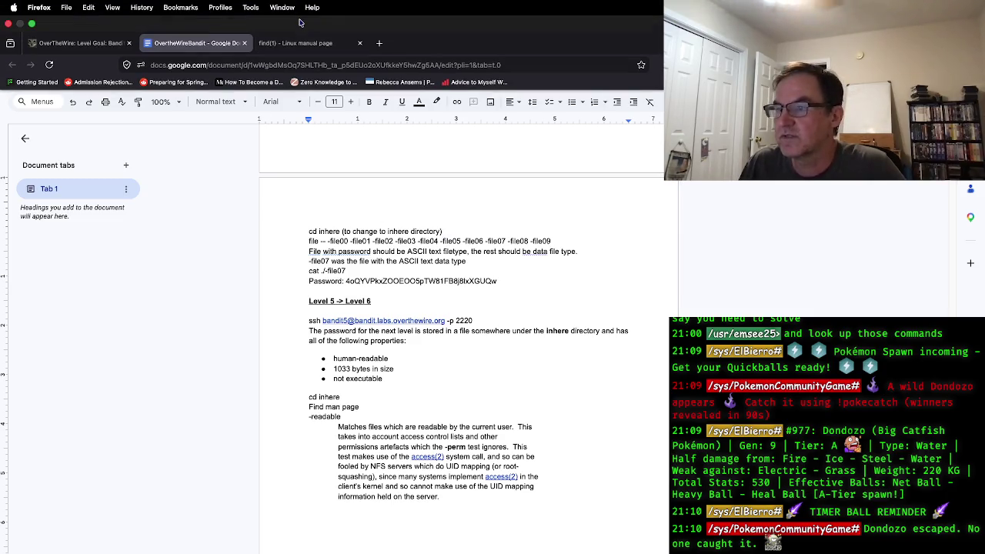
left_click(289, 45)
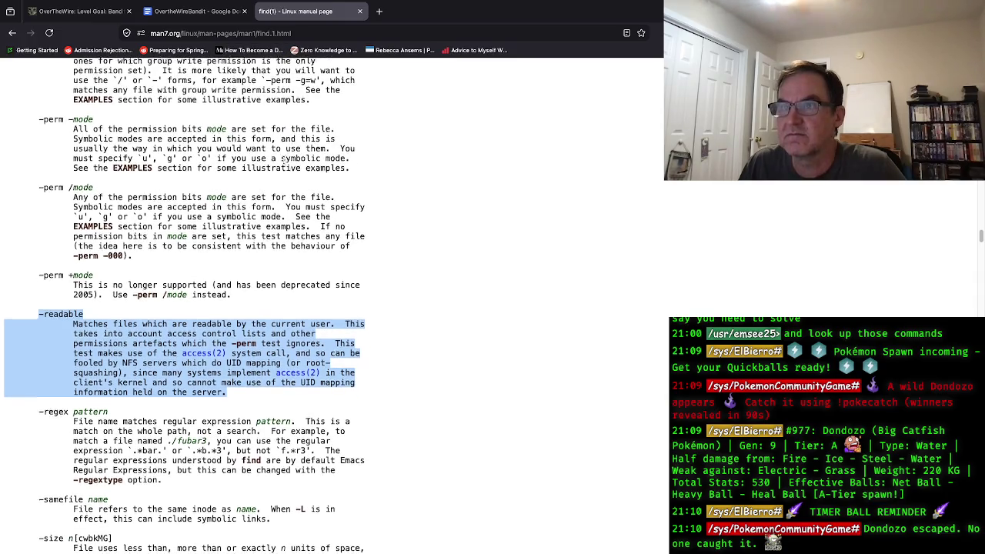
scroll(283, 159, "down", 3)
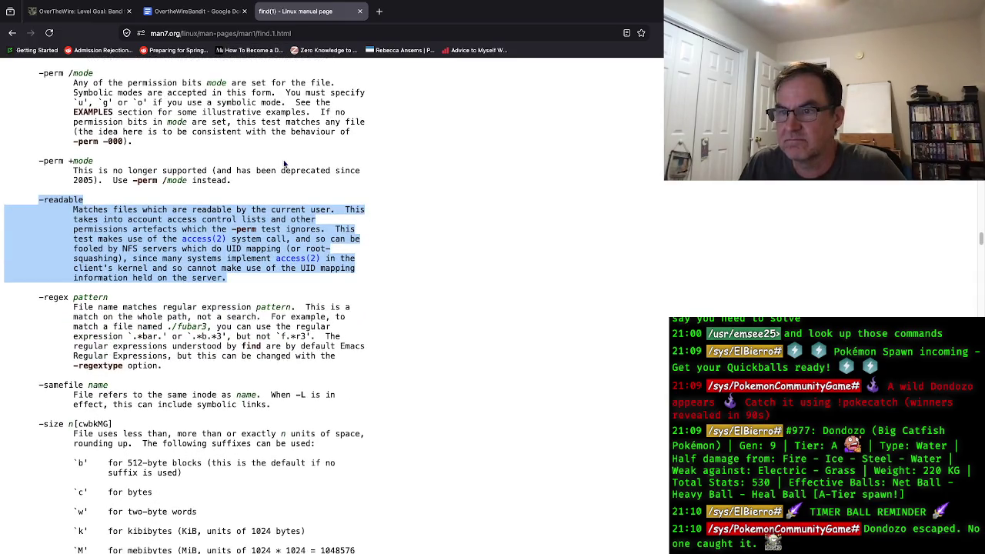
left_click(79, 14)
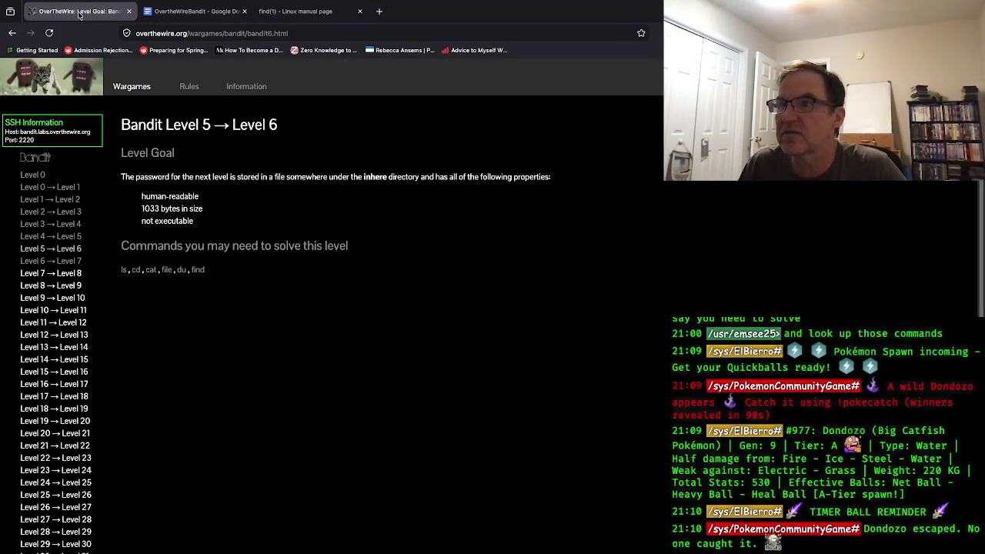
left_click(293, 13)
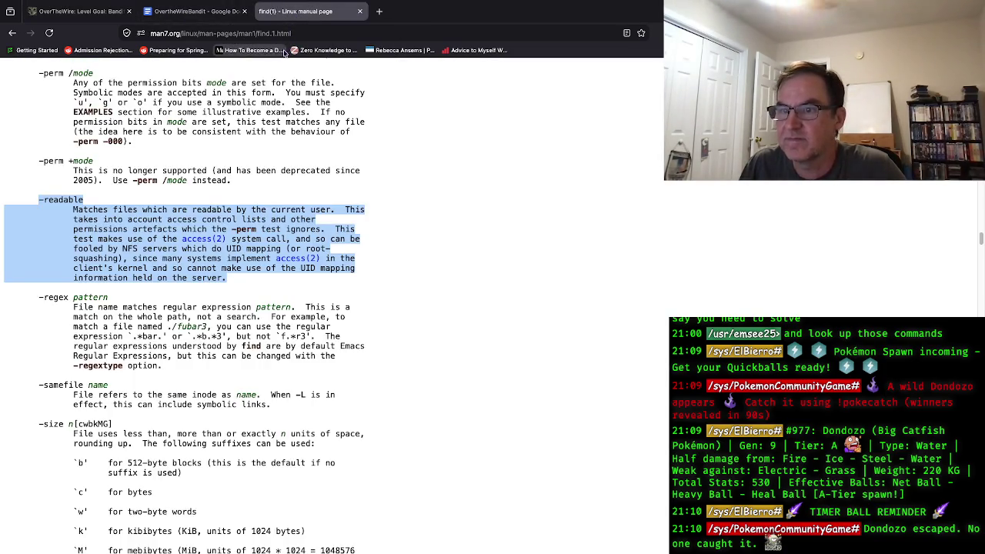
- Select the entire -size entry with its unit suffixes to carry into the notes
scroll(25, 435, "down", 3)
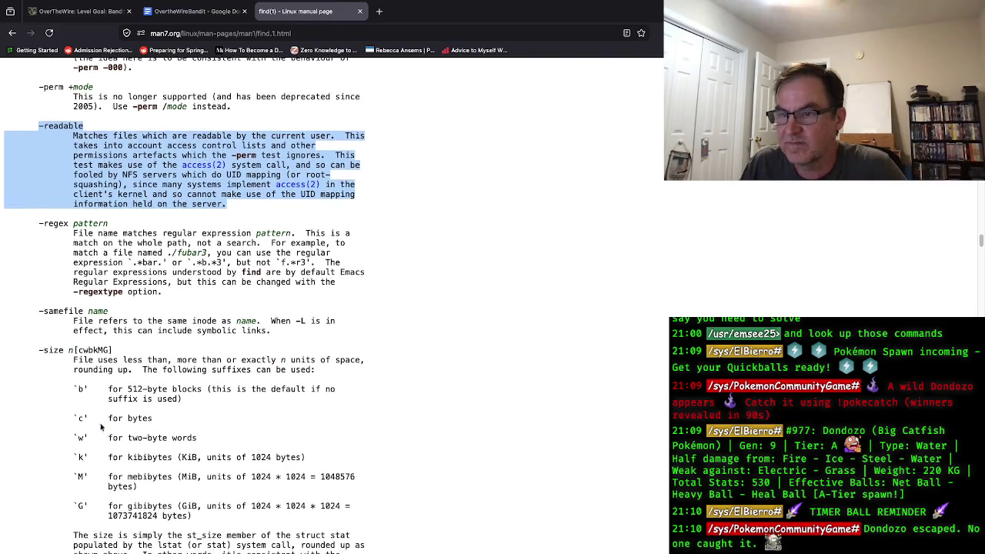
scroll(104, 424, "down", 3)
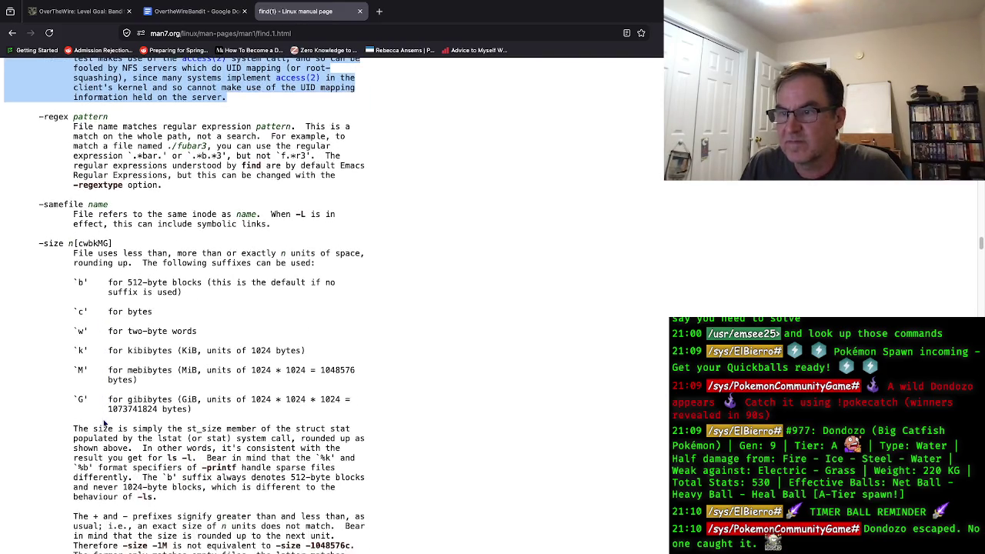
scroll(102, 416, "up", 1)
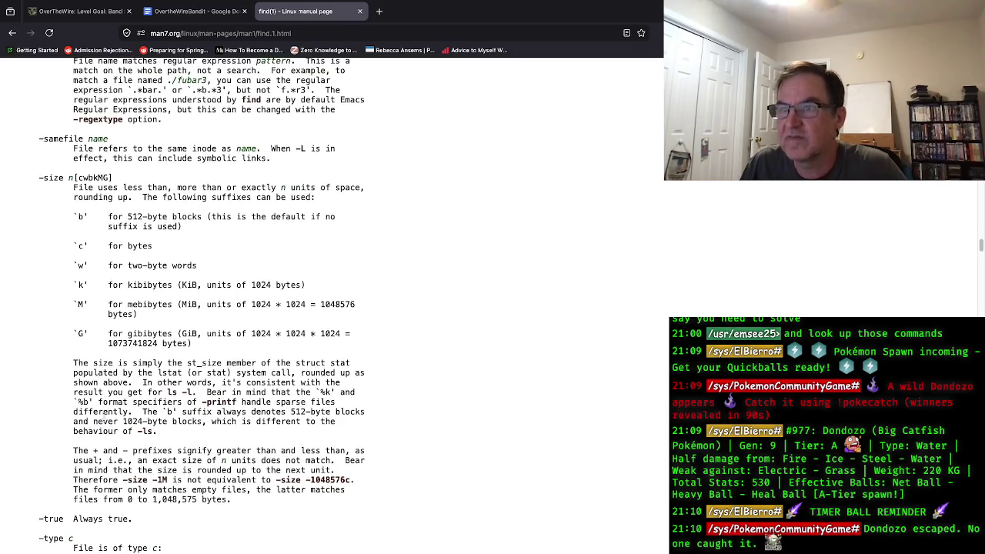
mouse_move(39, 177)
left_mouse_down()
mouse_move(131, 223)
mouse_move(351, 466)
mouse_move(331, 493)
mouse_move(297, 501)
left_mouse_up()
key("ctrl+c")
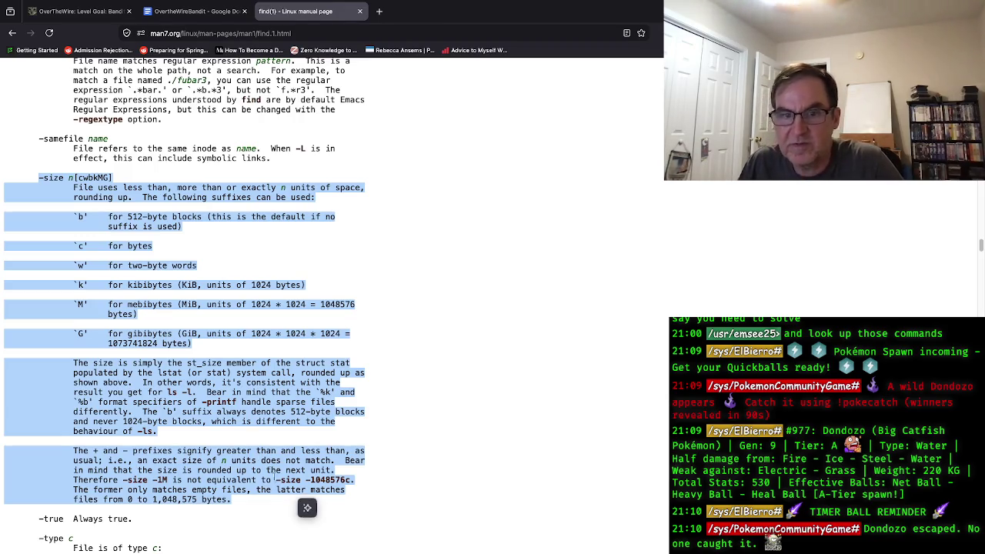
left_click(183, 13)
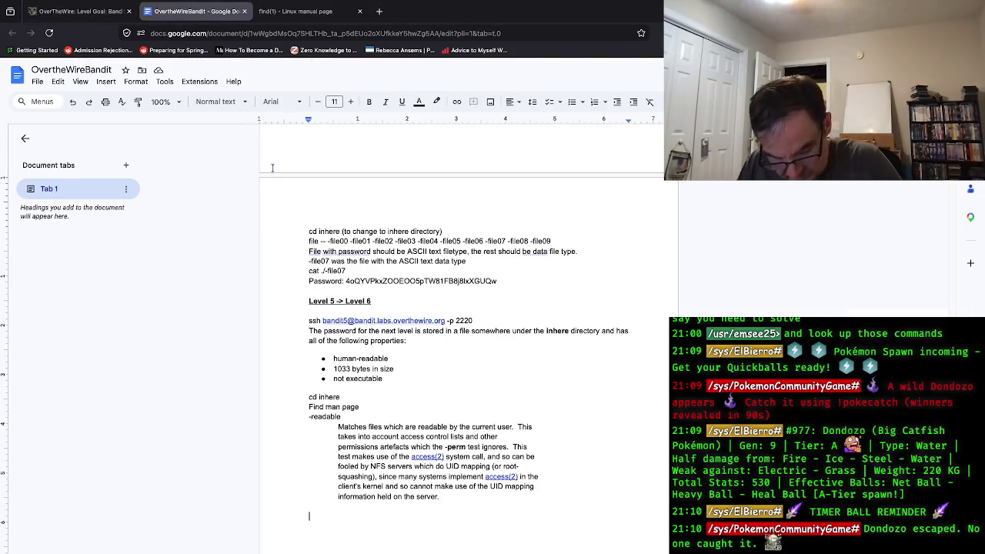
- Paste the -size section under the -readable notes and review it before returning to find(1)
key("ctrl+v")
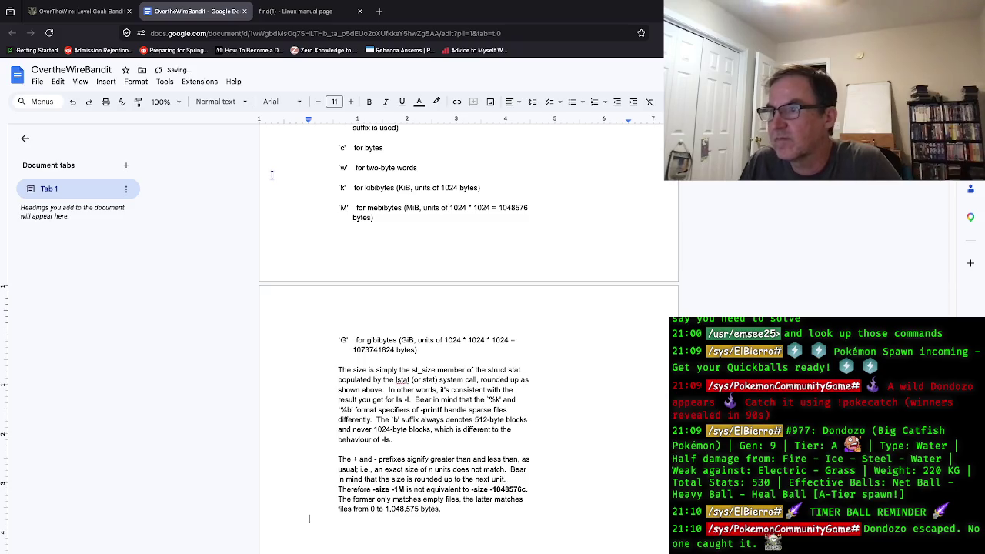
scroll(270, 188, "up", 5)
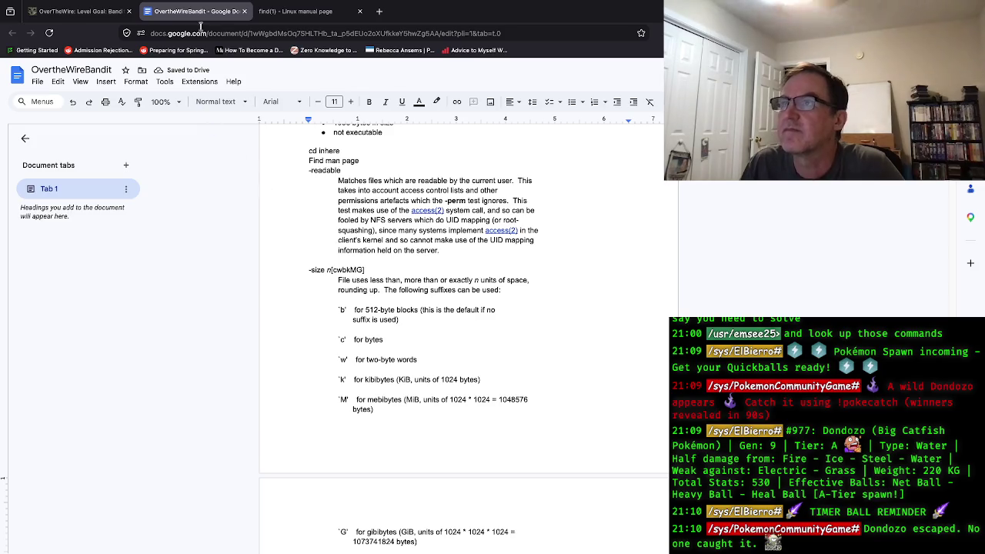
left_click(295, 13)
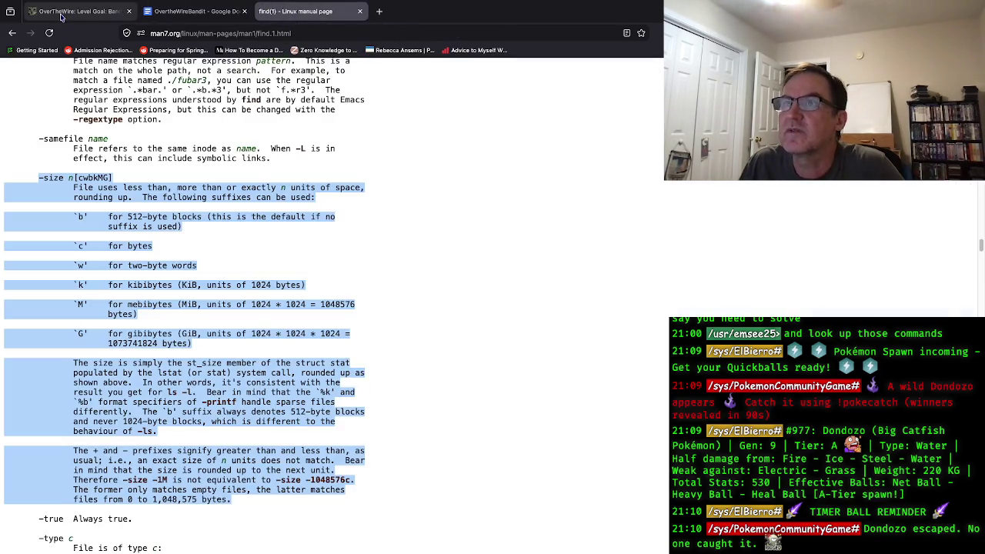
- Recheck the Level 5 → 6 goal, then scroll back up the find(1) page to review earlier tests
left_click(74, 17)
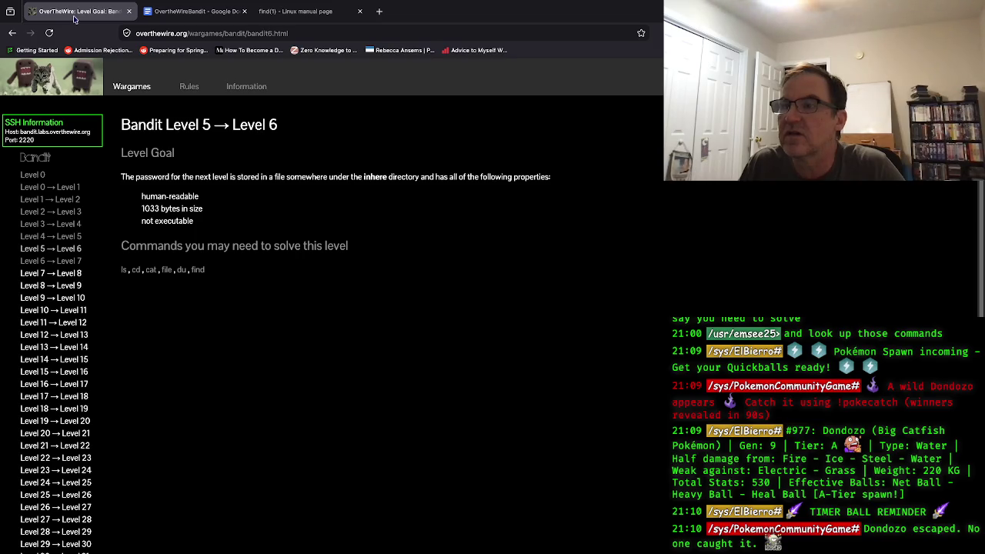
left_click(295, 11)
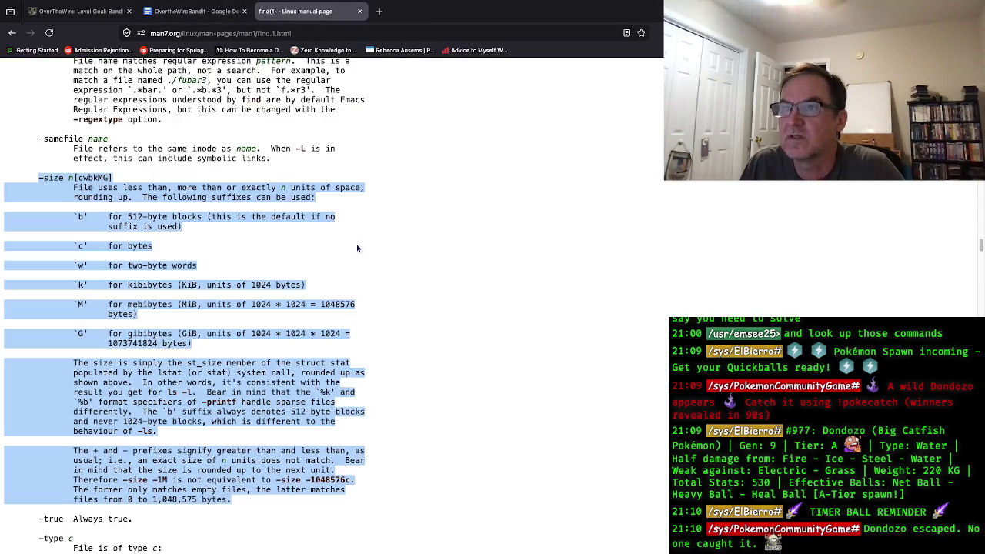
scroll(357, 248, "up", 5)
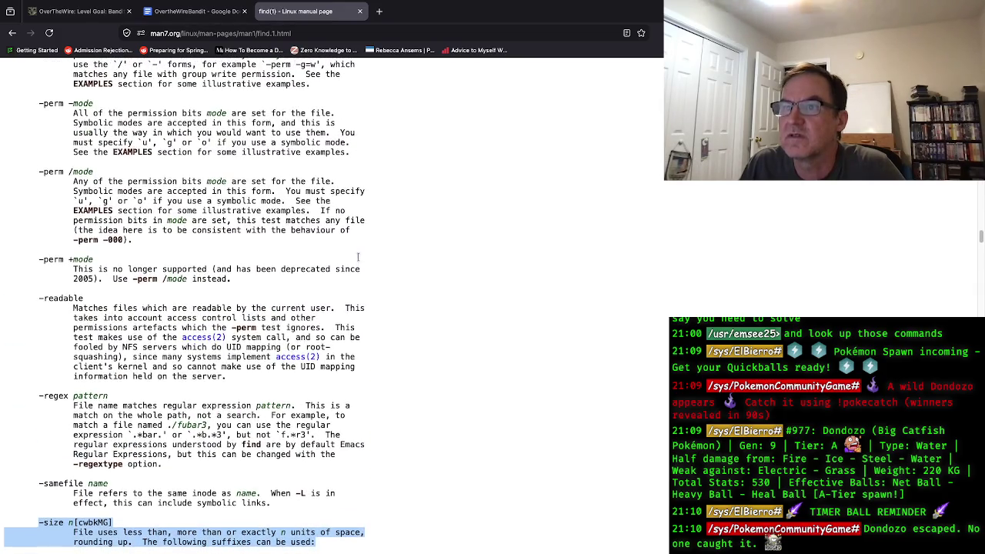
scroll(359, 262, "up", 5)
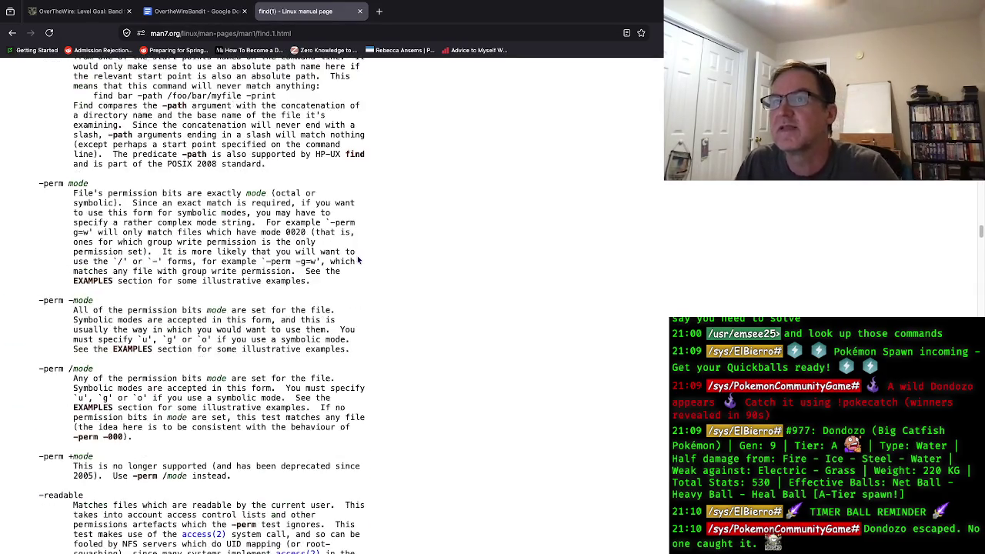
scroll(358, 248, "up", 3)
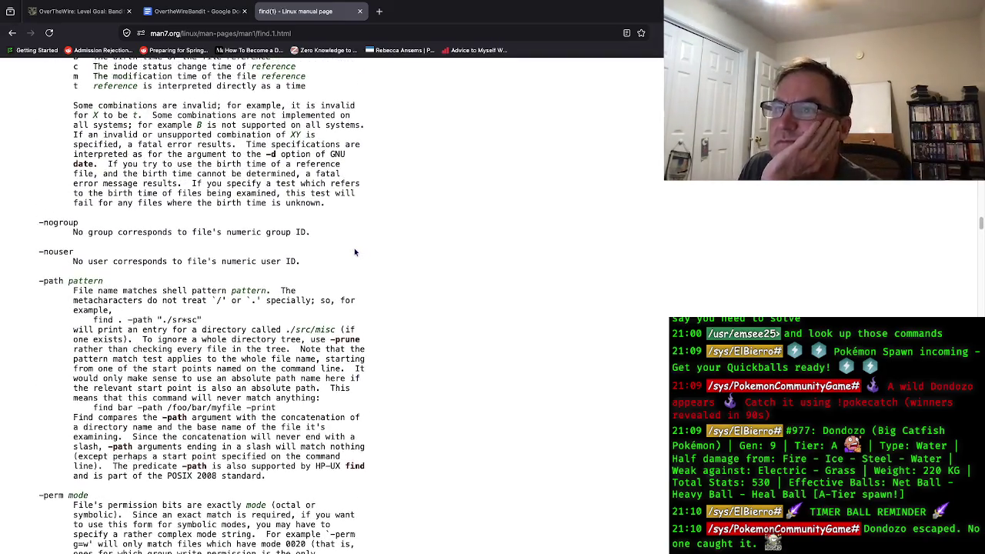
scroll(351, 256, "up", 2)
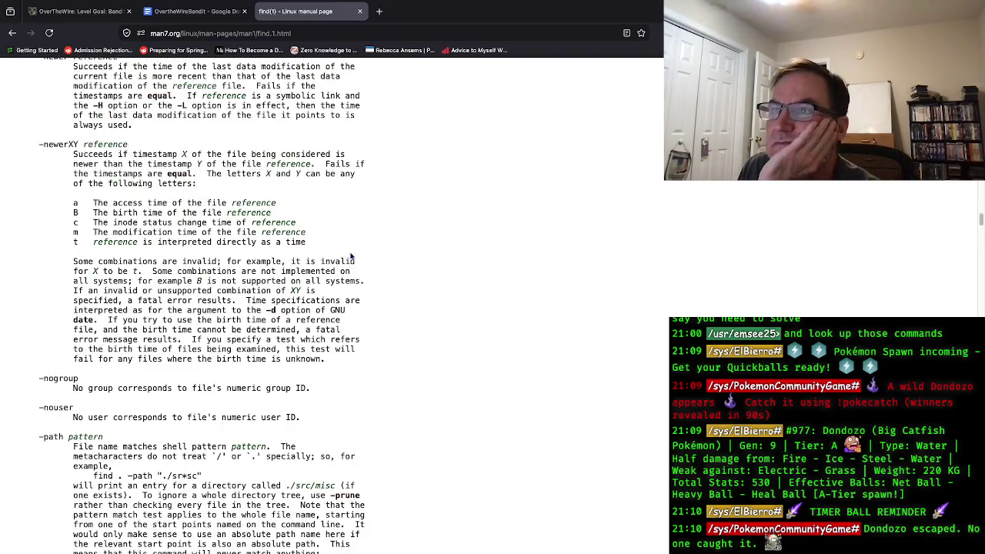
scroll(351, 257, "up", 5)
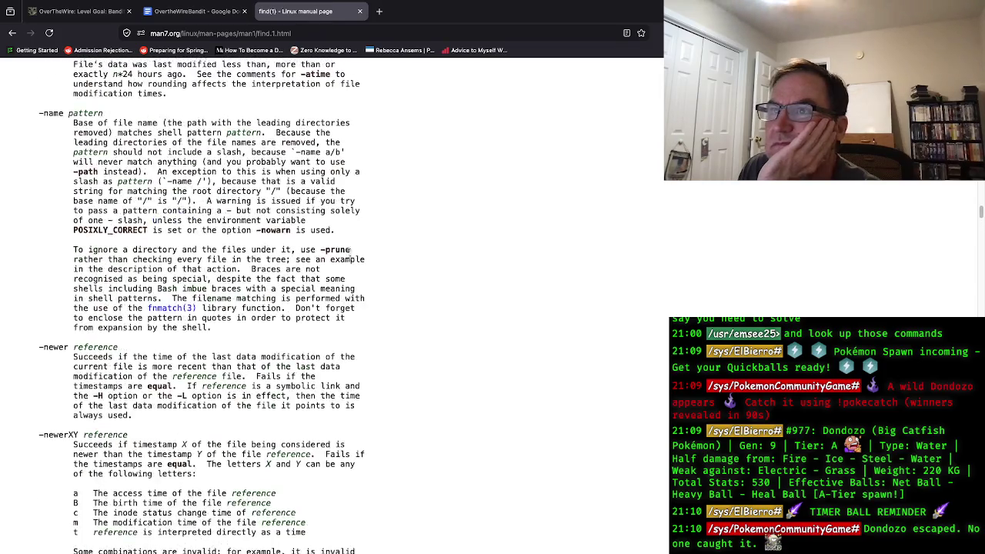
scroll(351, 256, "up", 6)
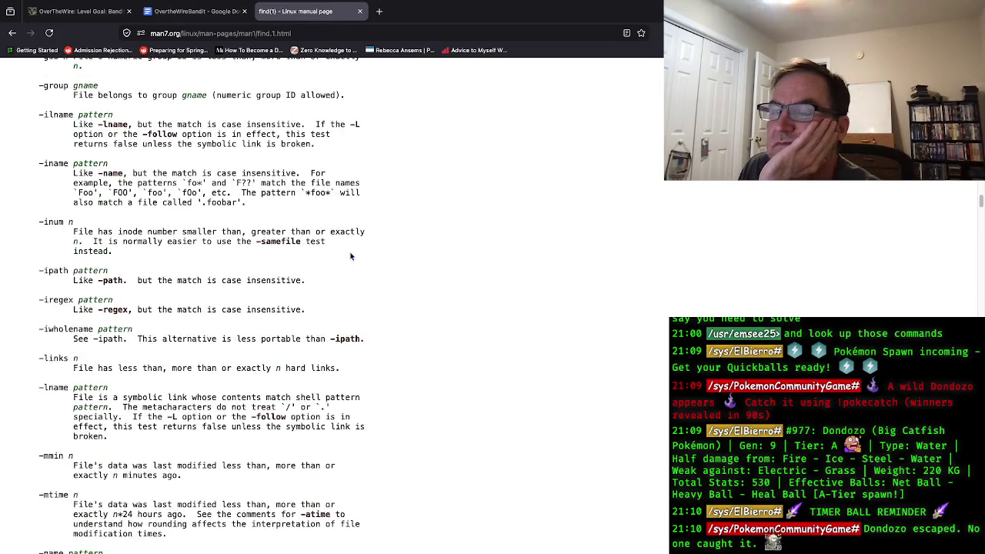
scroll(351, 252, "up", 4)
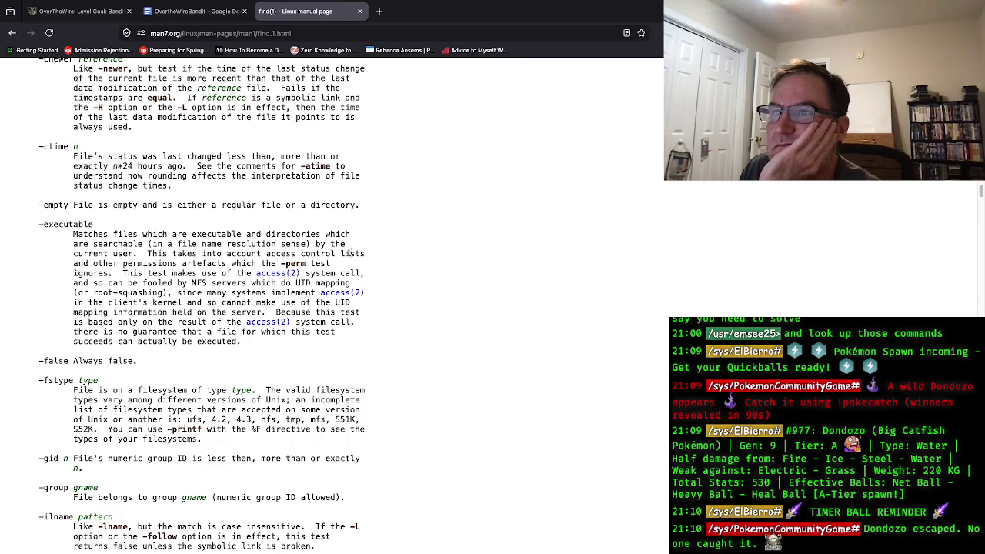
scroll(350, 252, "up", 5)
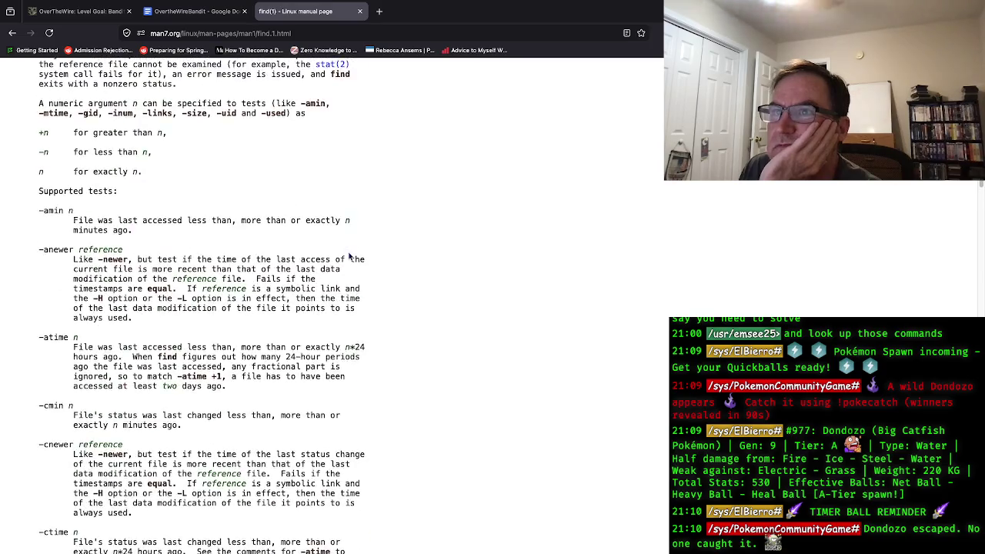
scroll(348, 256, "up", 1)
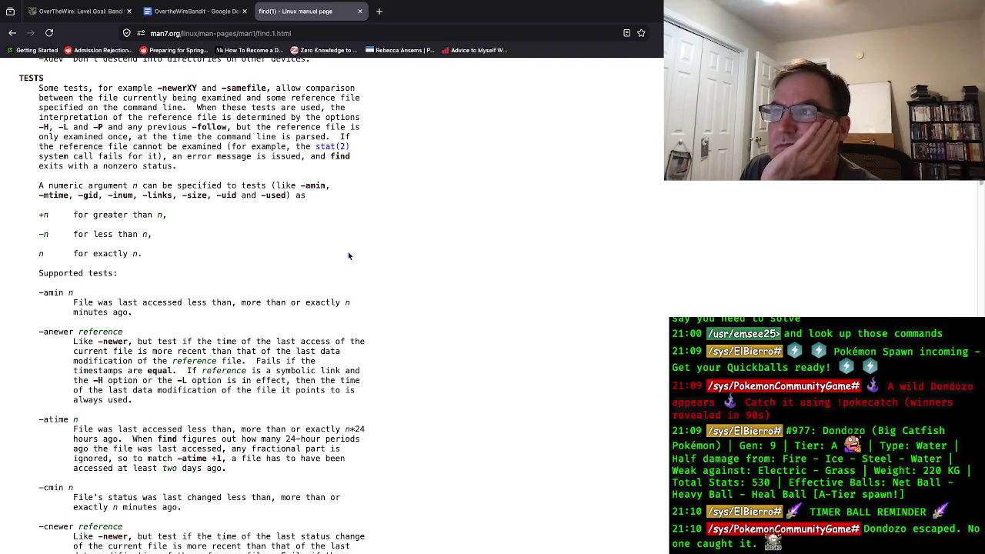
- Clear the -size highlight and scroll past OPERATORS and ENVIRONMENT VARIABLES down to EXAMPLES
scroll(348, 256, "down", 10)
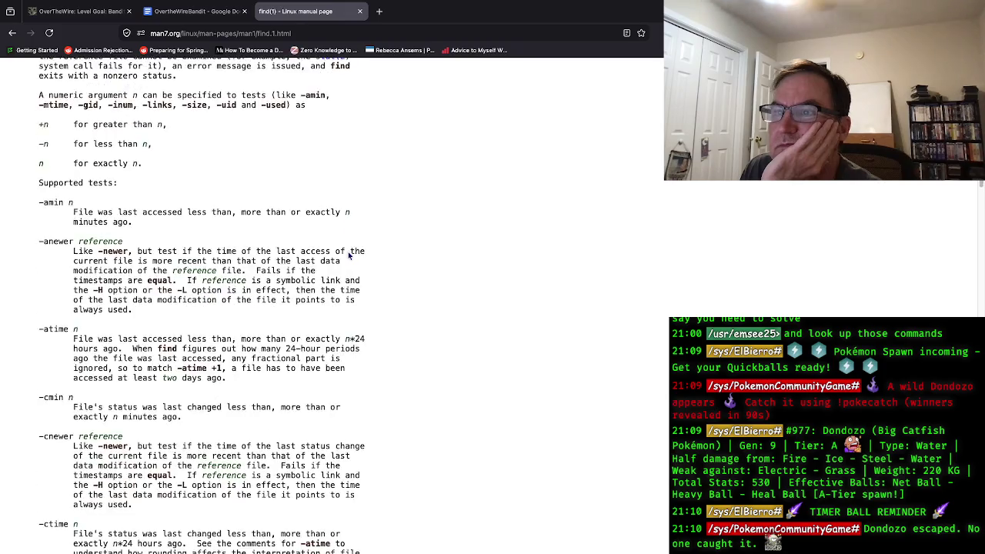
scroll(351, 244, "down", 10)
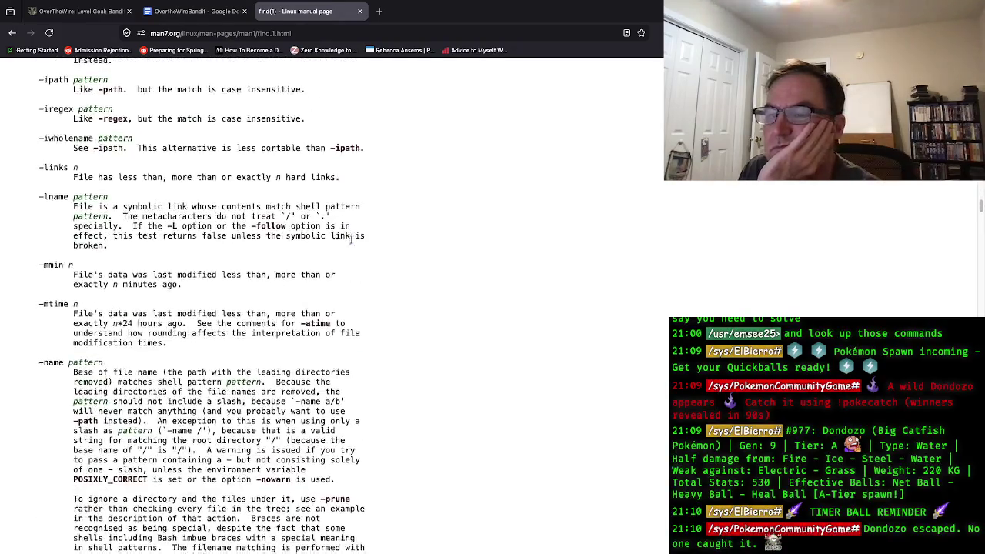
scroll(351, 235, "down", 10)
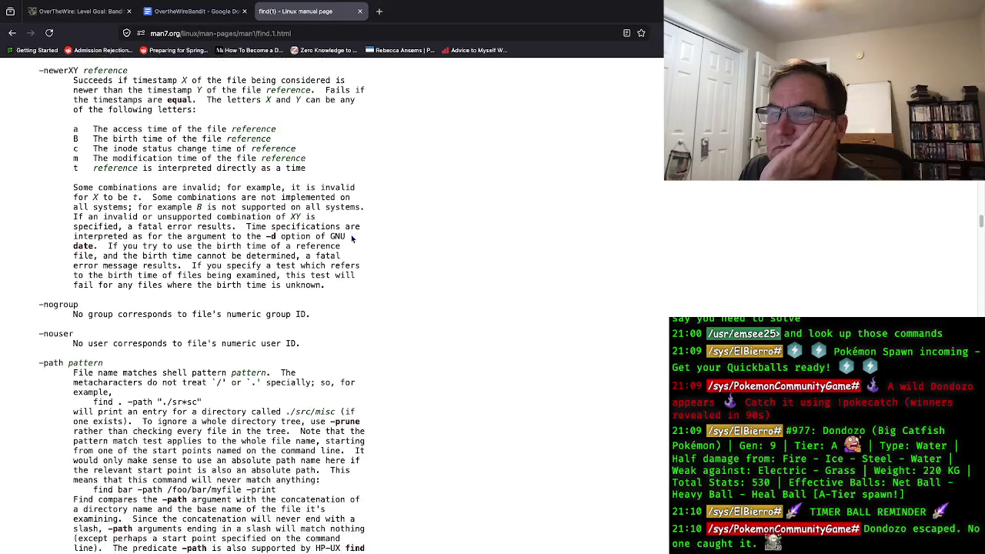
scroll(350, 242, "down", 9)
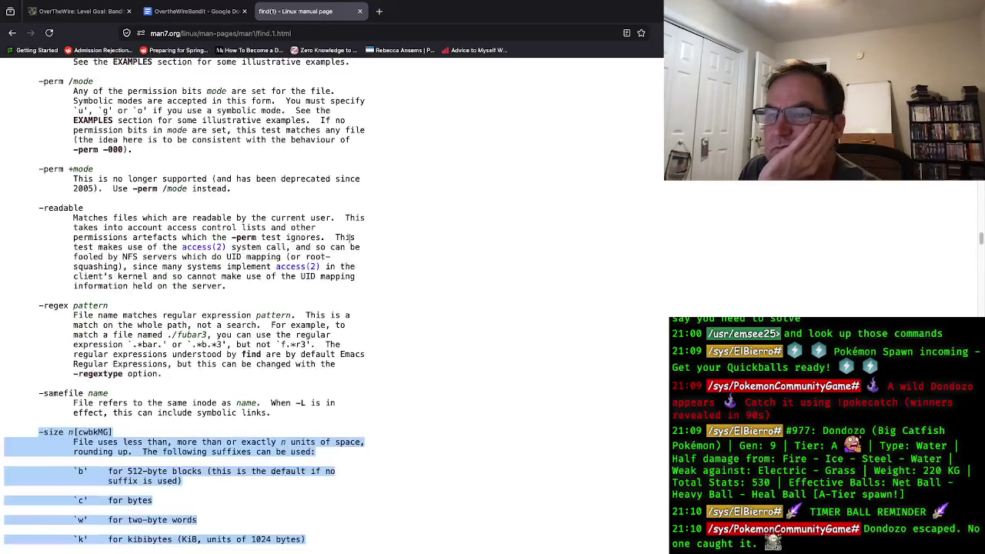
scroll(388, 246, "down", 2)
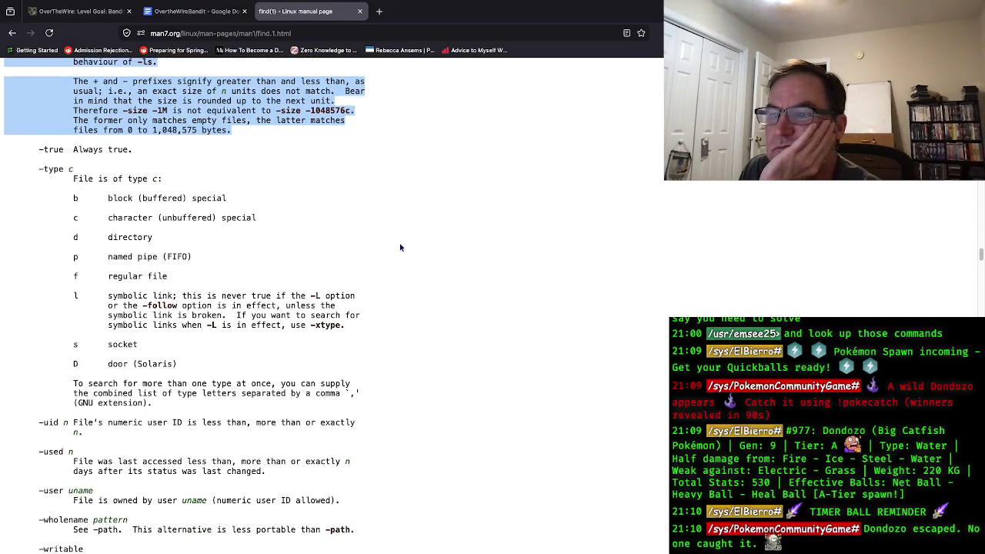
left_click(400, 247)
scroll(401, 248, "down", 1)
scroll(399, 246, "down", 4)
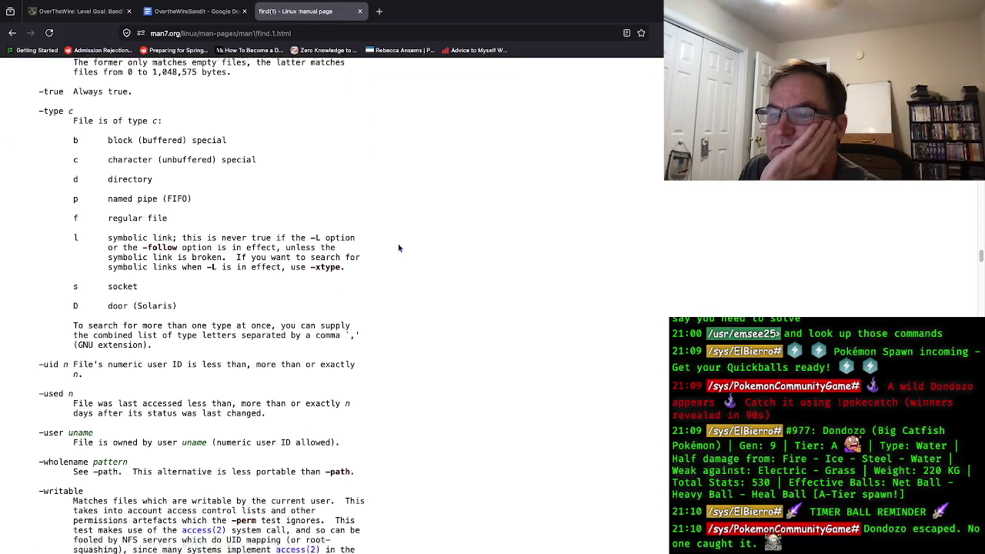
scroll(395, 252, "down", 4)
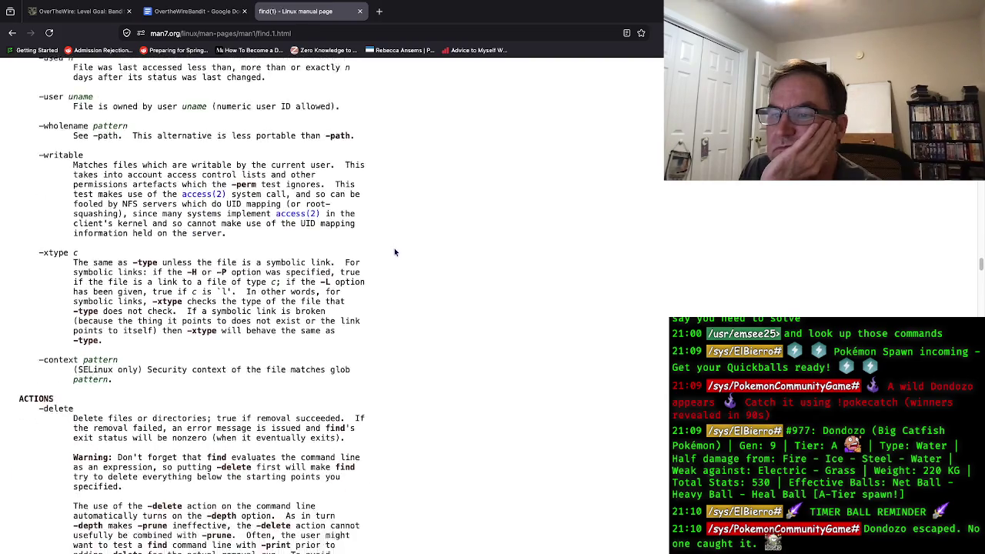
scroll(393, 251, "down", 1)
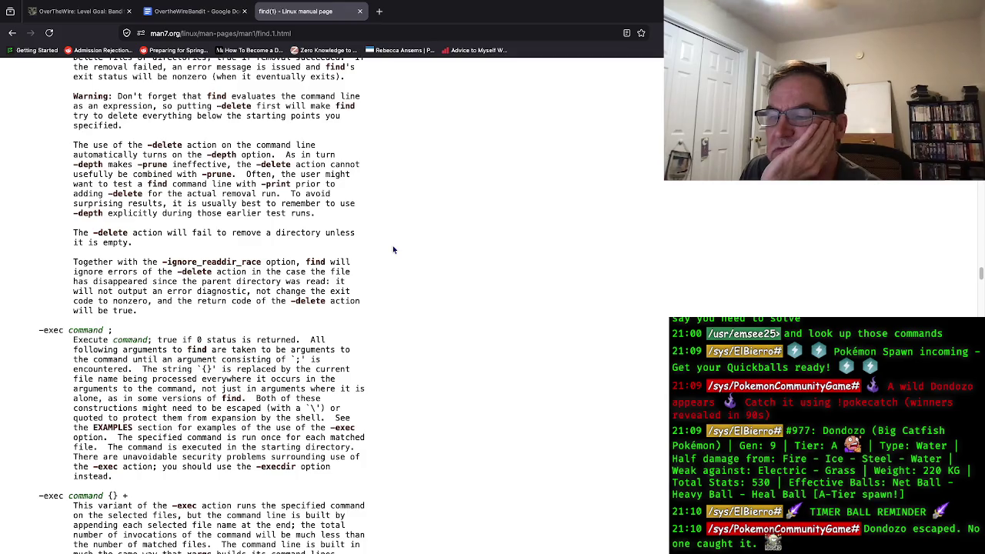
scroll(393, 250, "down", 4)
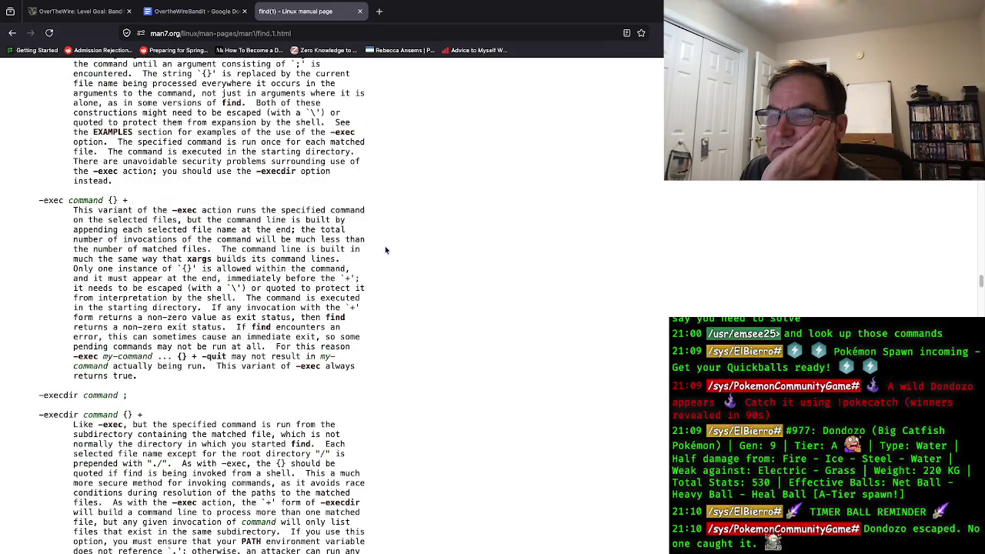
scroll(386, 249, "down", 1)
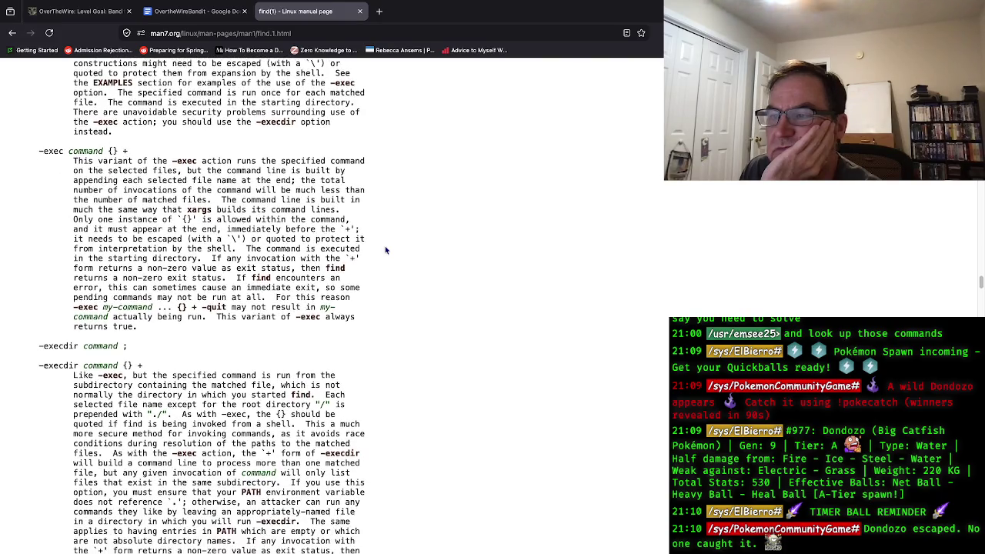
scroll(386, 249, "down", 3)
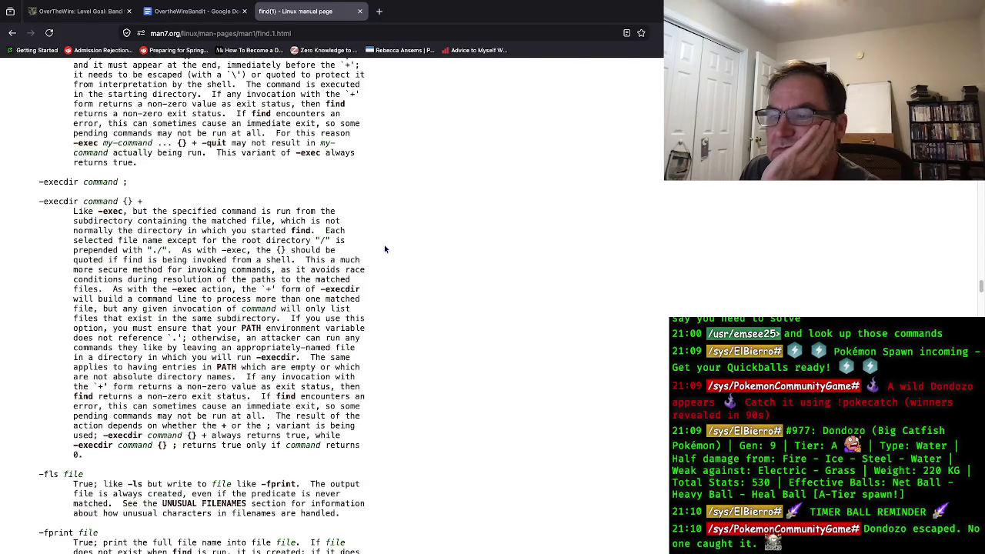
scroll(385, 248, "down", 10)
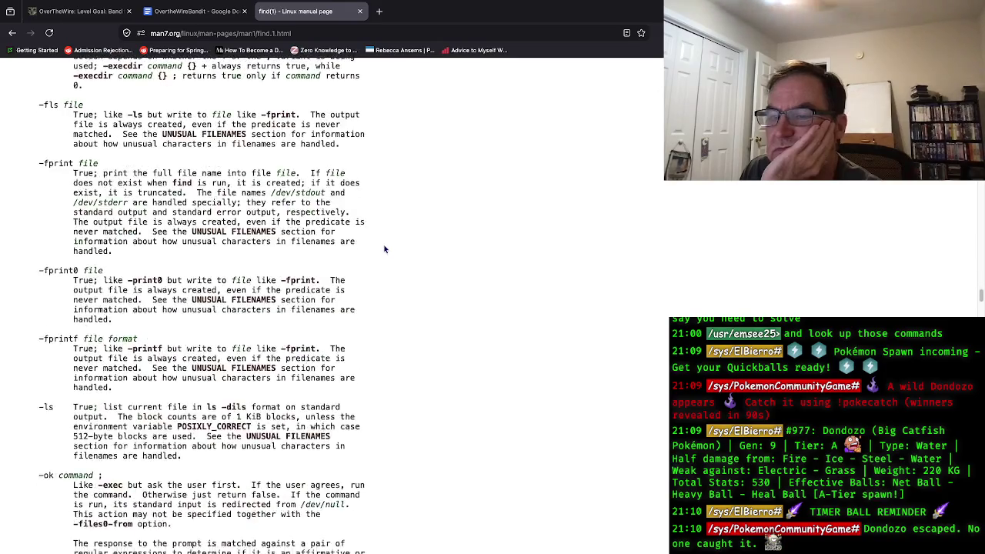
scroll(385, 248, "down", 14)
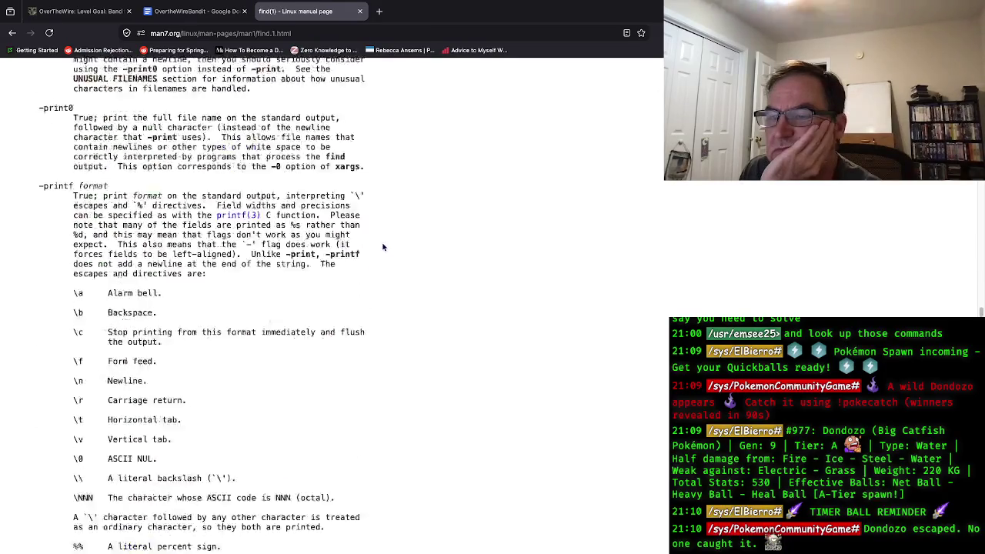
scroll(382, 247, "down", 15)
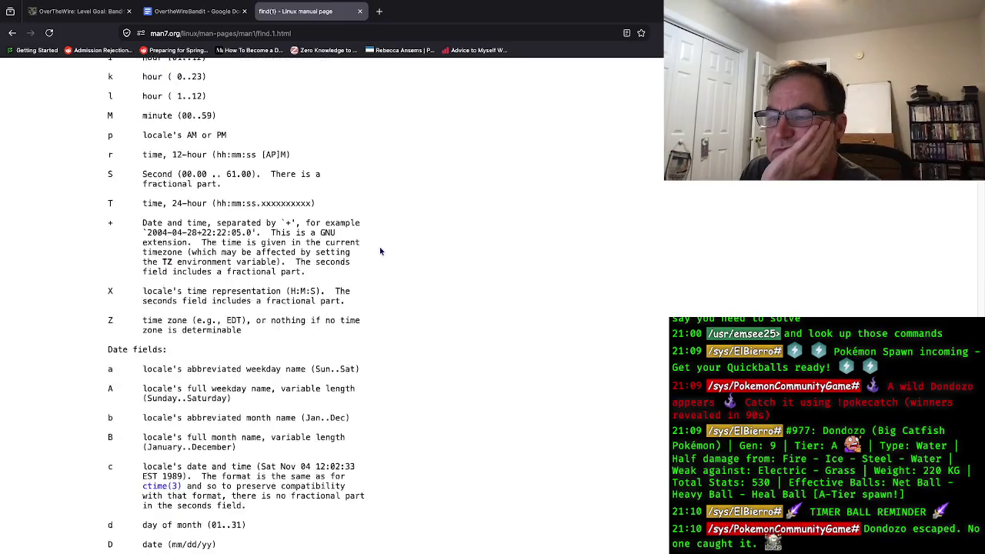
scroll(382, 247, "down", 7)
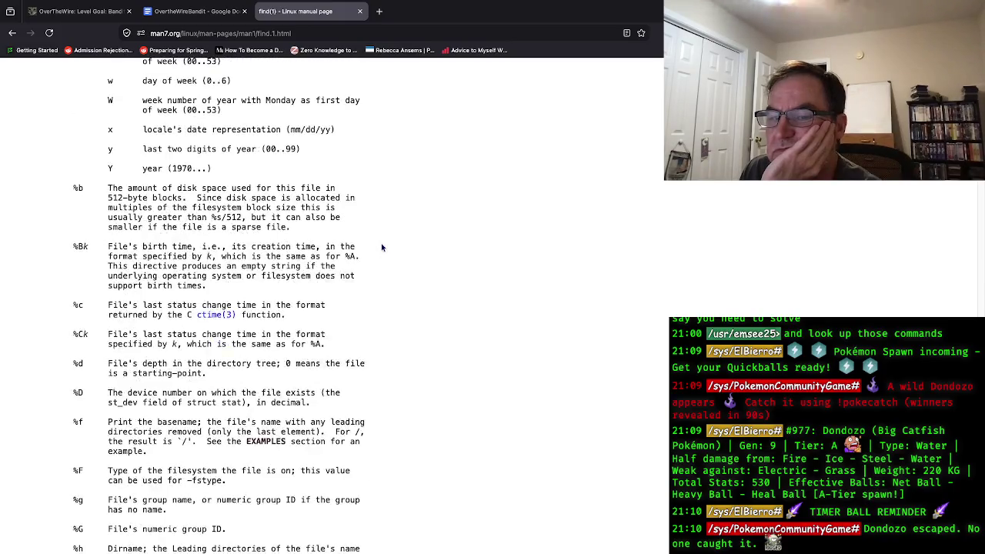
scroll(382, 247, "down", 11)
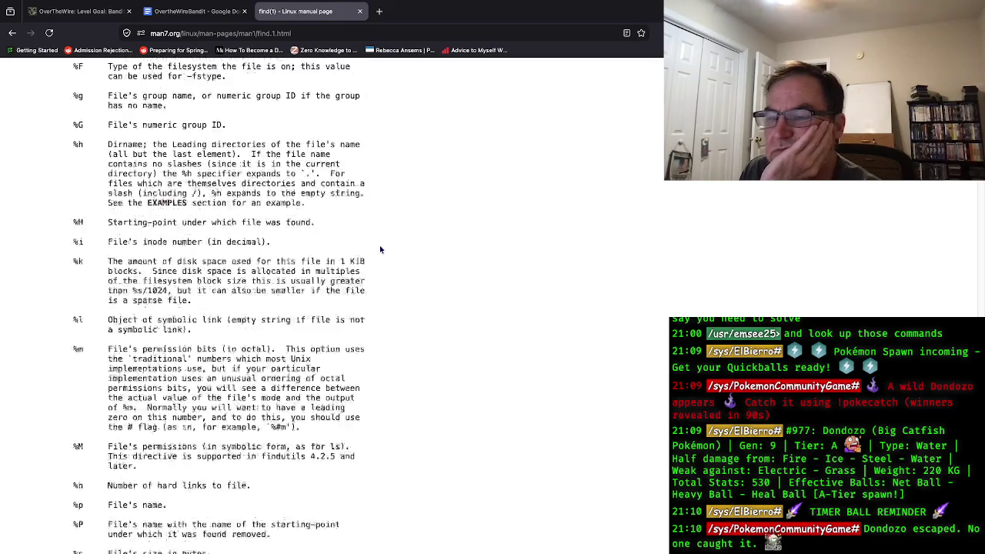
scroll(378, 260, "down", 3)
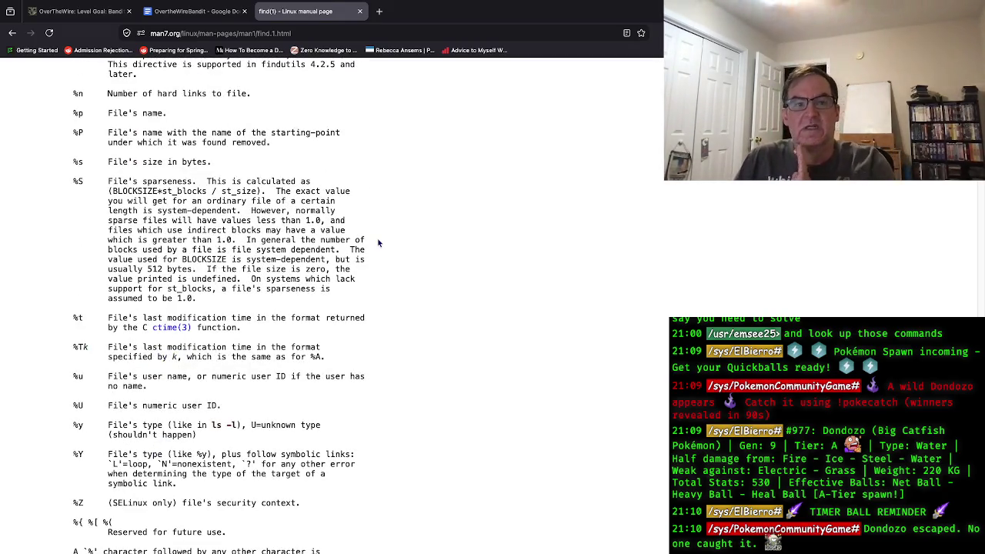
scroll(375, 255, "down", 9)
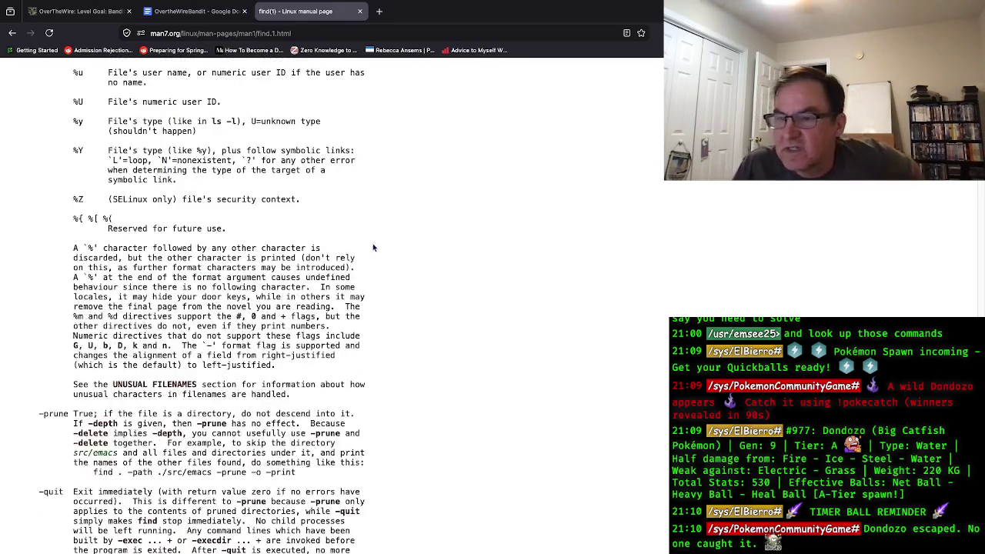
scroll(369, 258, "down", 8)
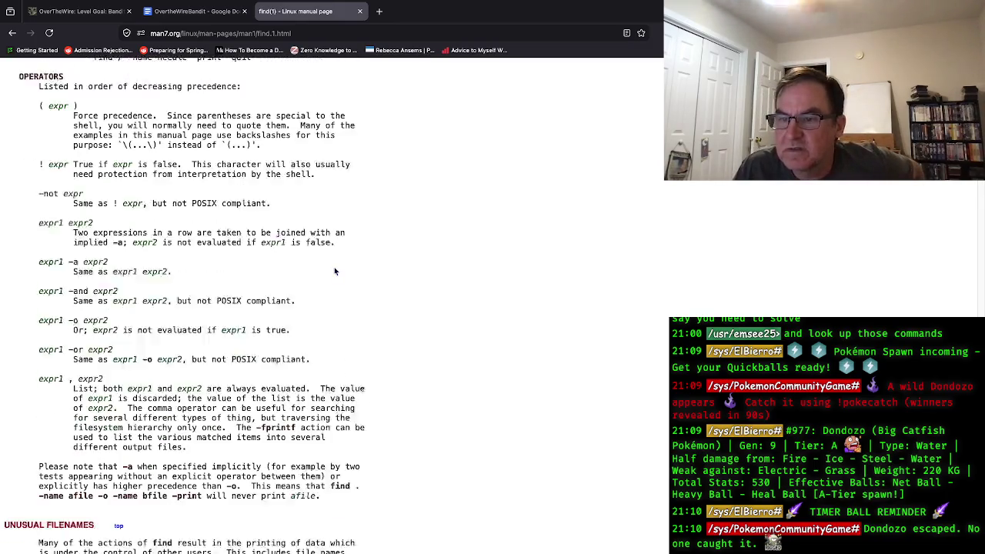
scroll(334, 271, "up", 3)
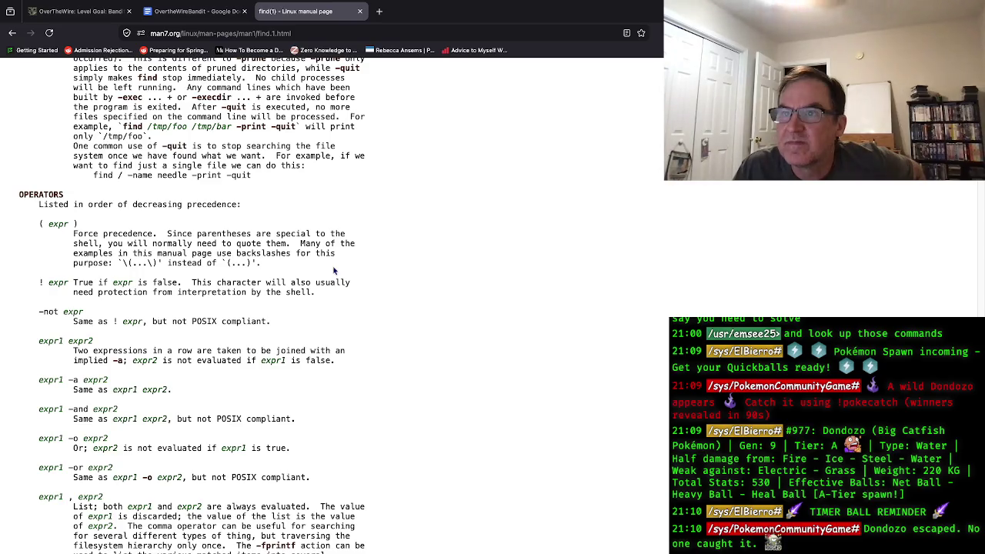
scroll(324, 268, "down", 5)
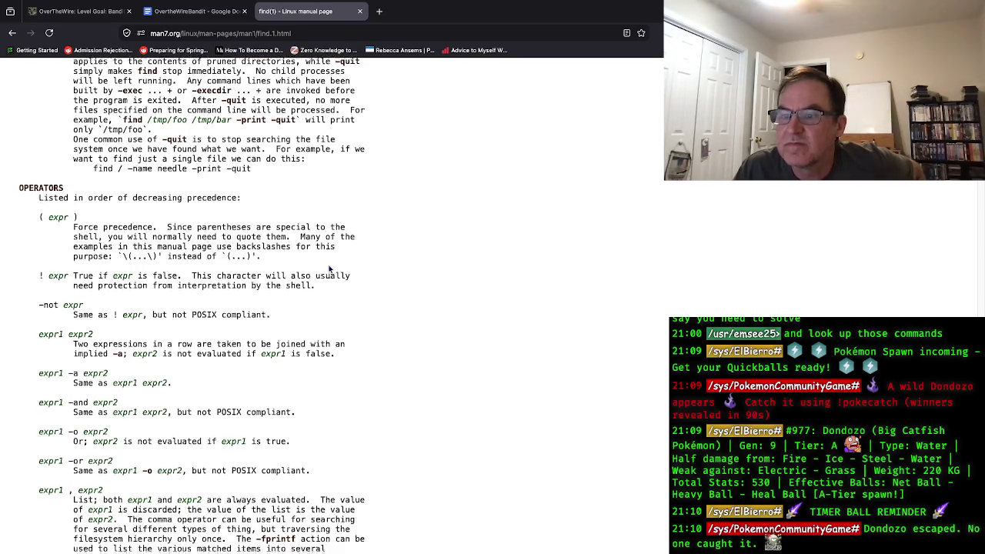
scroll(321, 267, "down", 9)
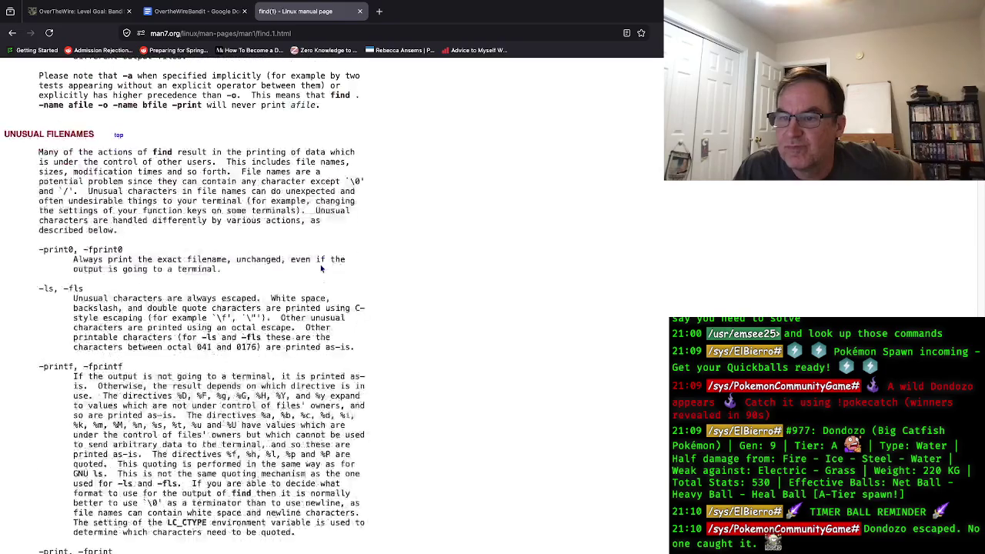
scroll(318, 266, "down", 7)
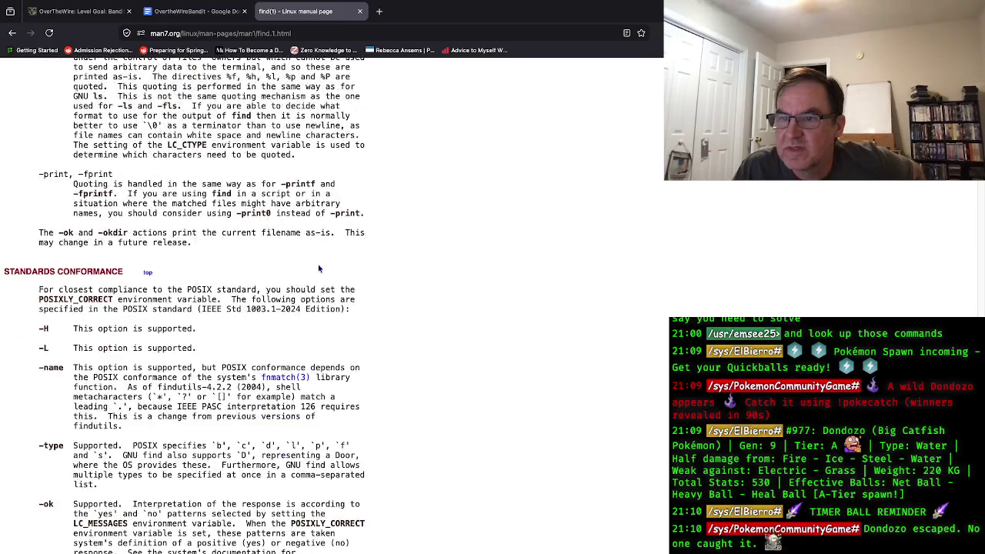
scroll(318, 265, "down", 10)
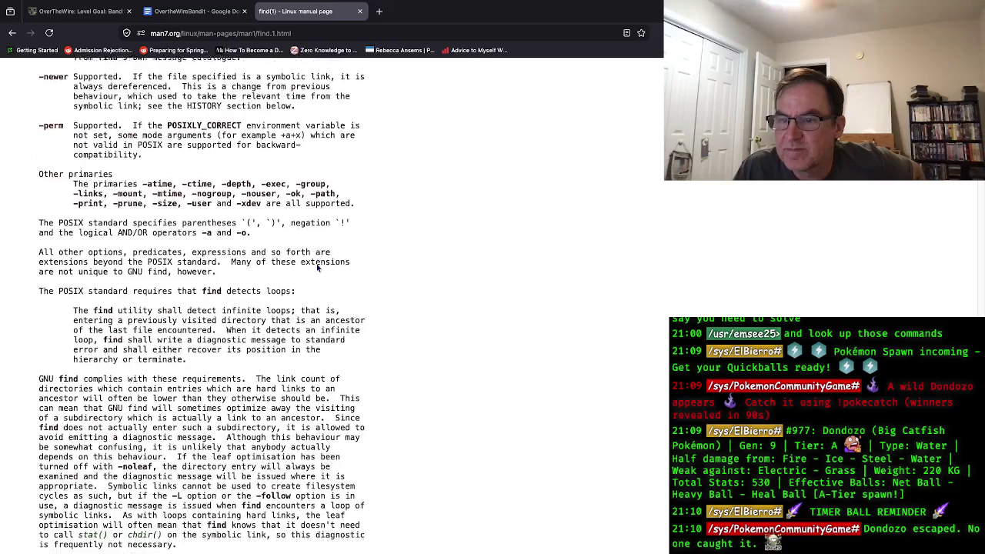
scroll(316, 266, "down", 8)
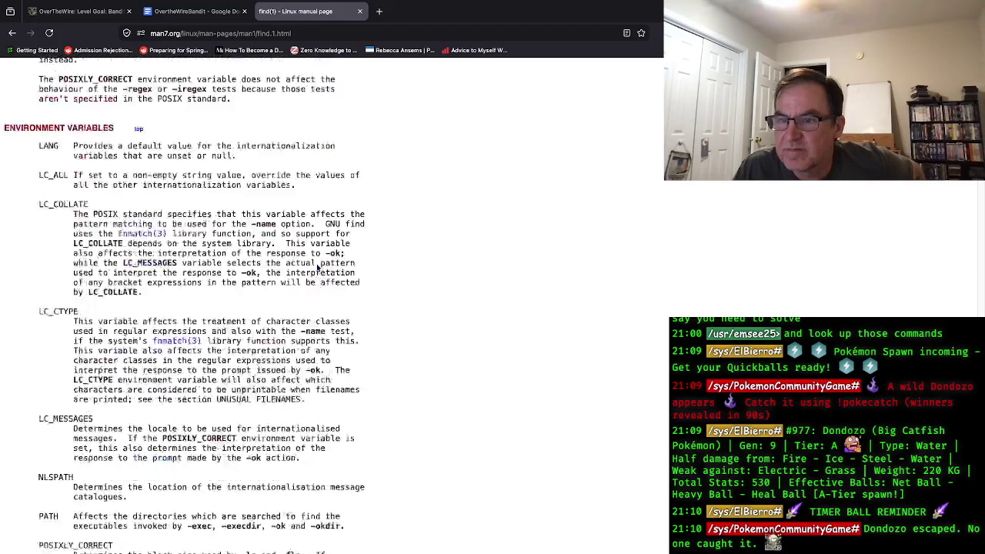
scroll(315, 268, "down", 10)
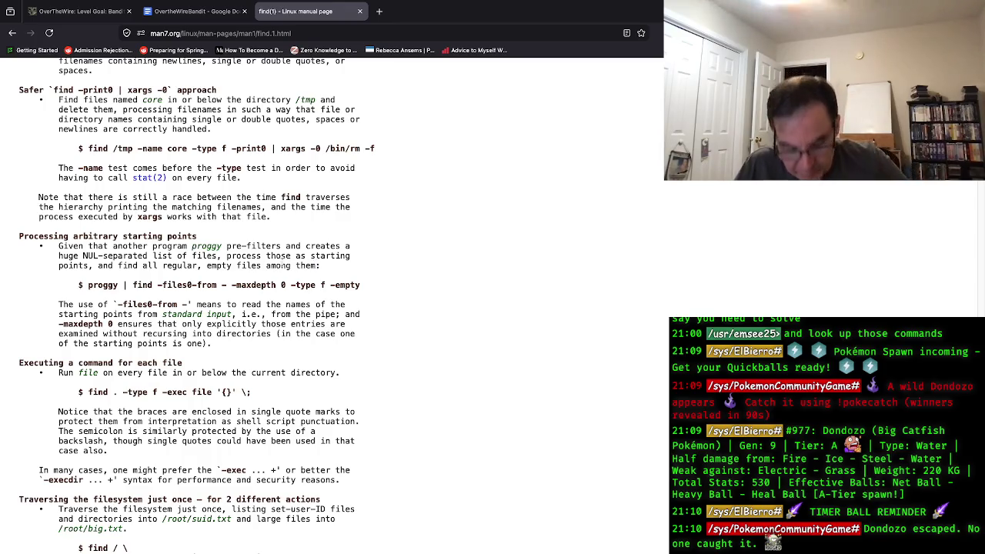
- Find 'executable' on the page and step to the Searching files by permissions example
key("ctrl+f")
type("Mis")
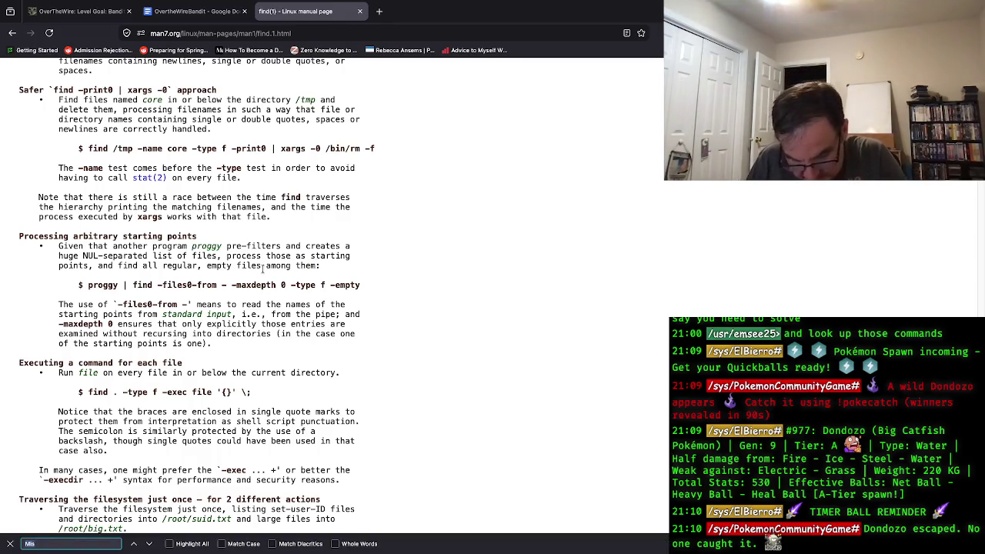
key("BackSpace")
key("BackSpace")
key("BackSpace")
type("exec")
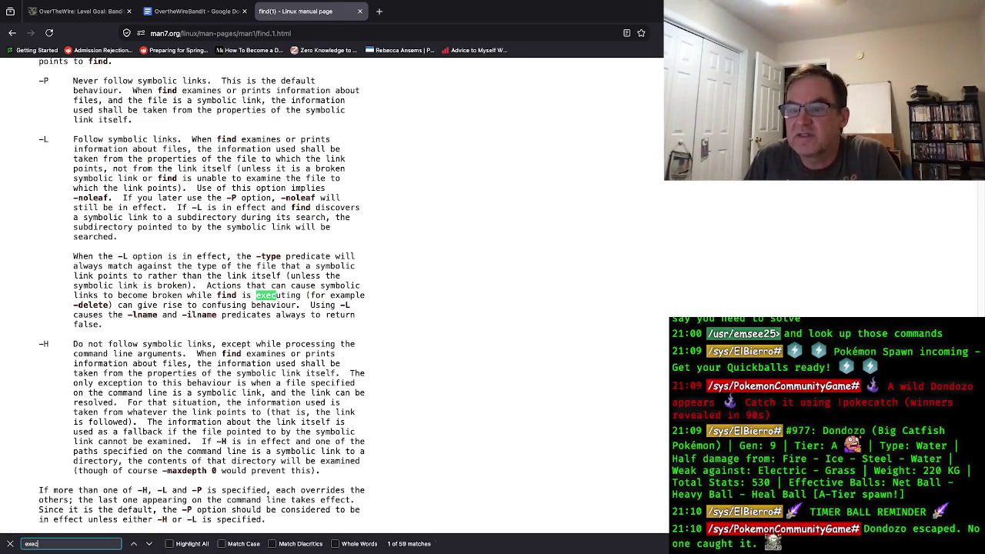
type("utabl")
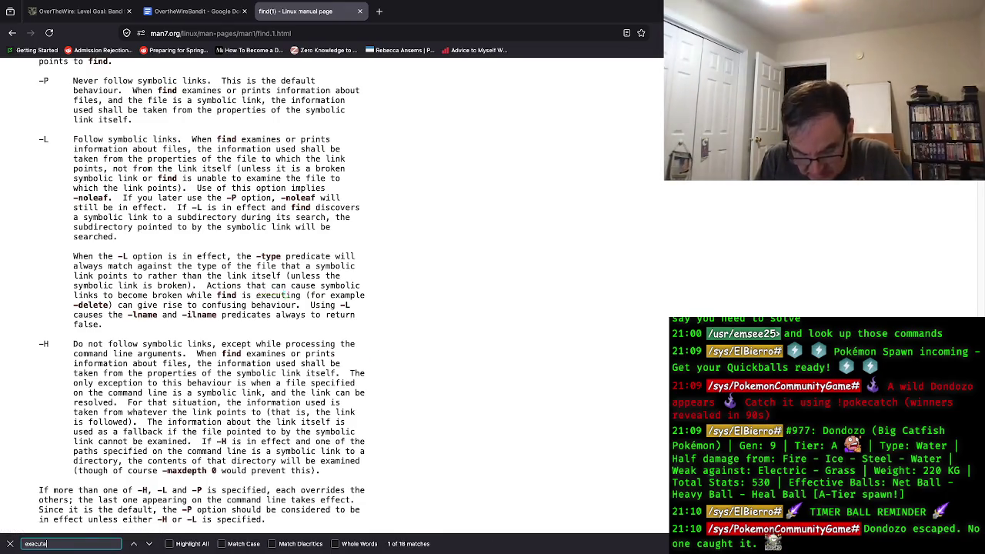
type("e")
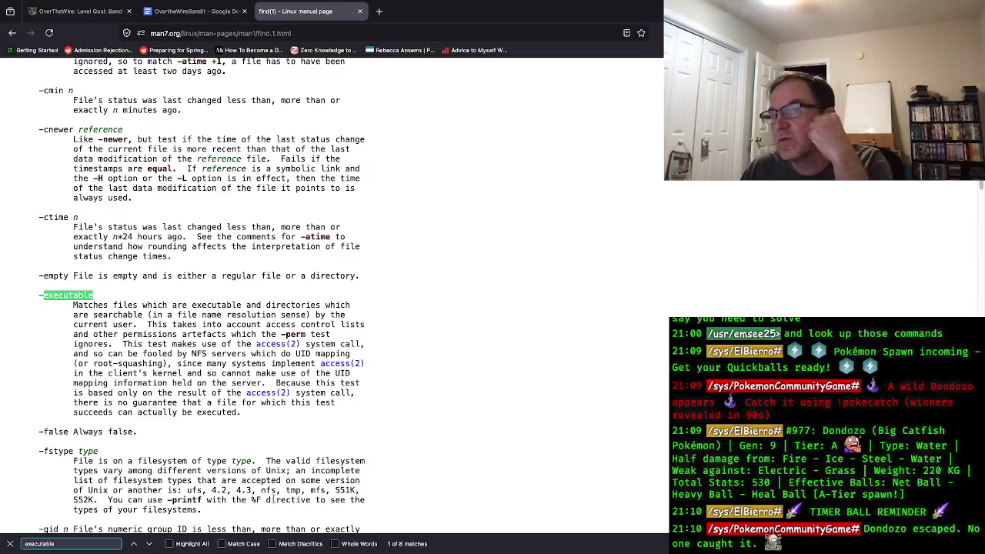
left_click(149, 545)
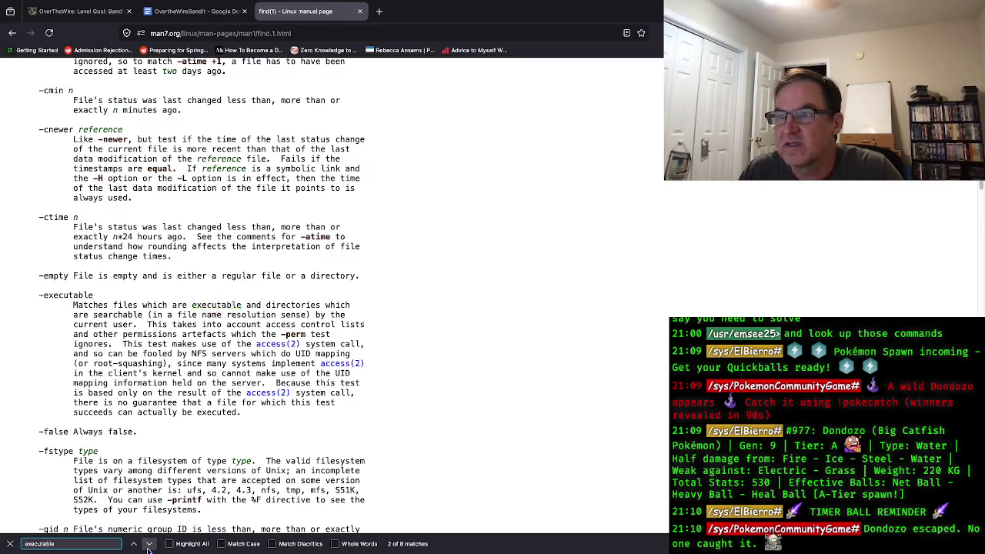
left_click(150, 547)
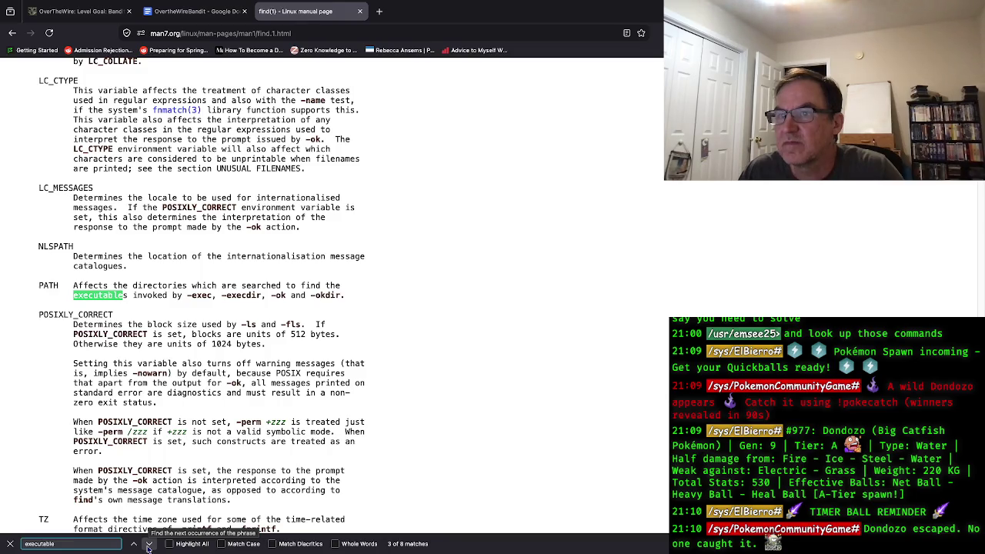
left_click(150, 544)
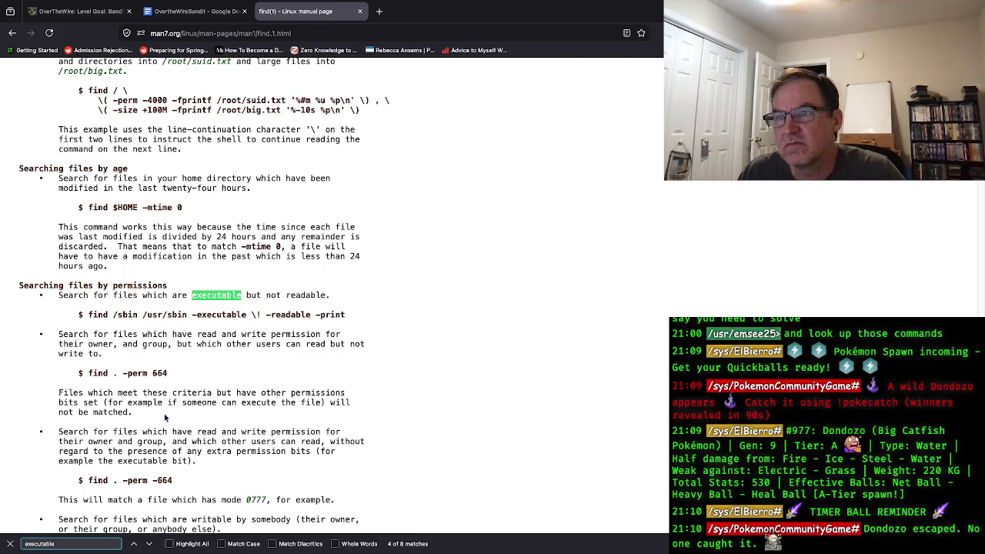
scroll(164, 417, "down", 3)
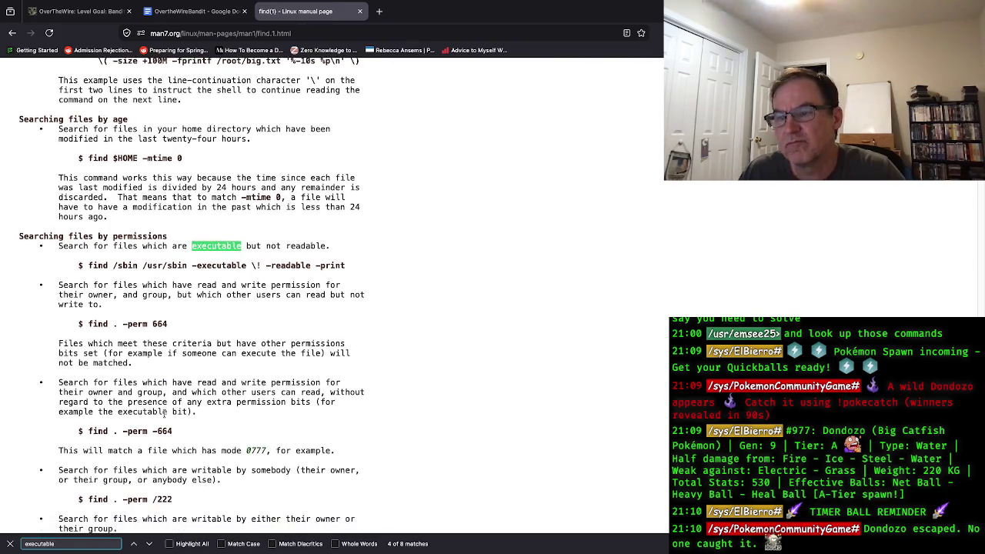
scroll(164, 417, "down", 2)
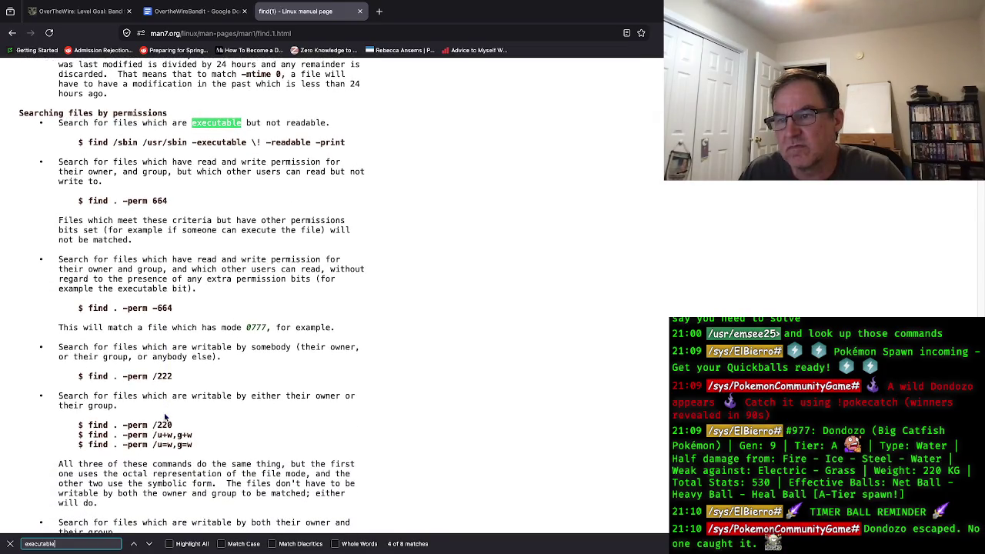
scroll(164, 416, "down", 1)
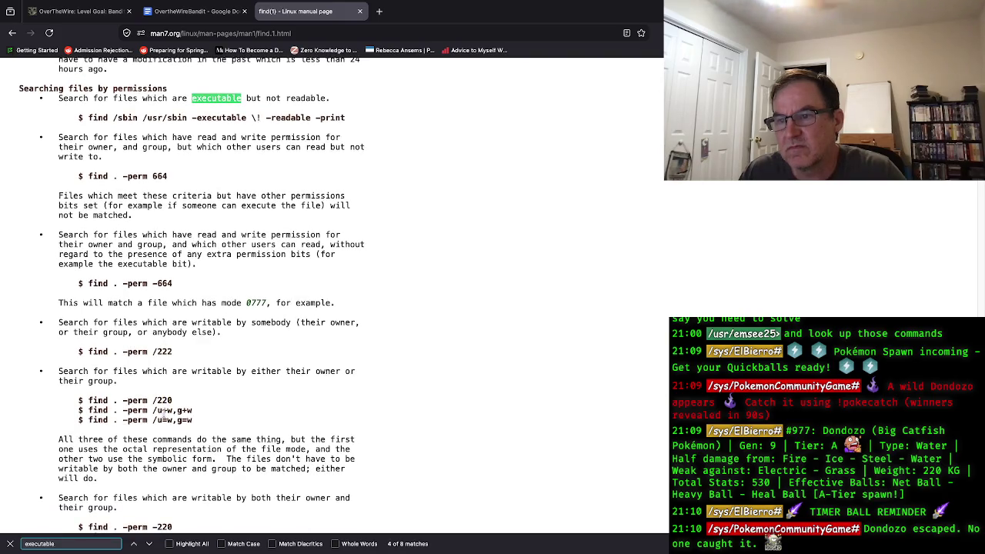
scroll(163, 413, "down", 3)
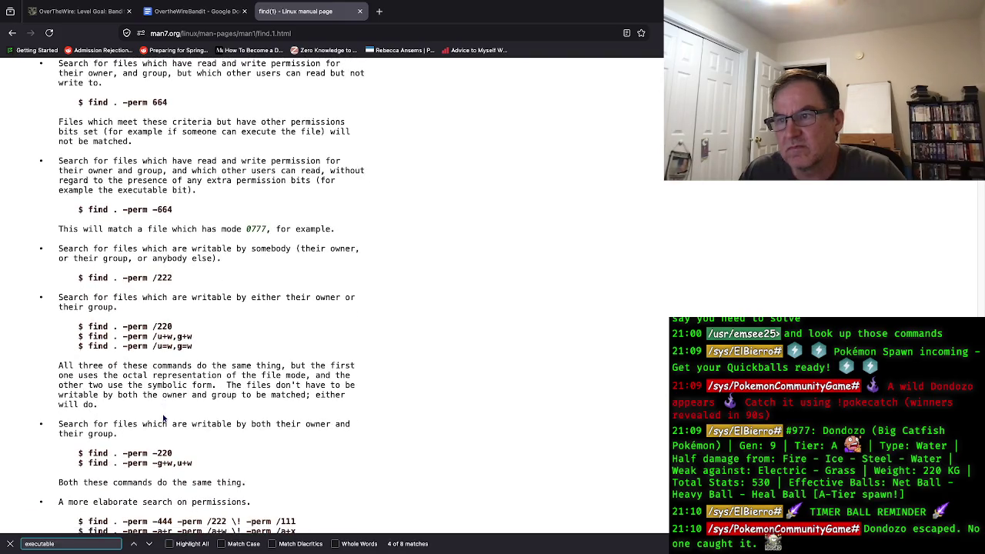
scroll(164, 418, "down", 3)
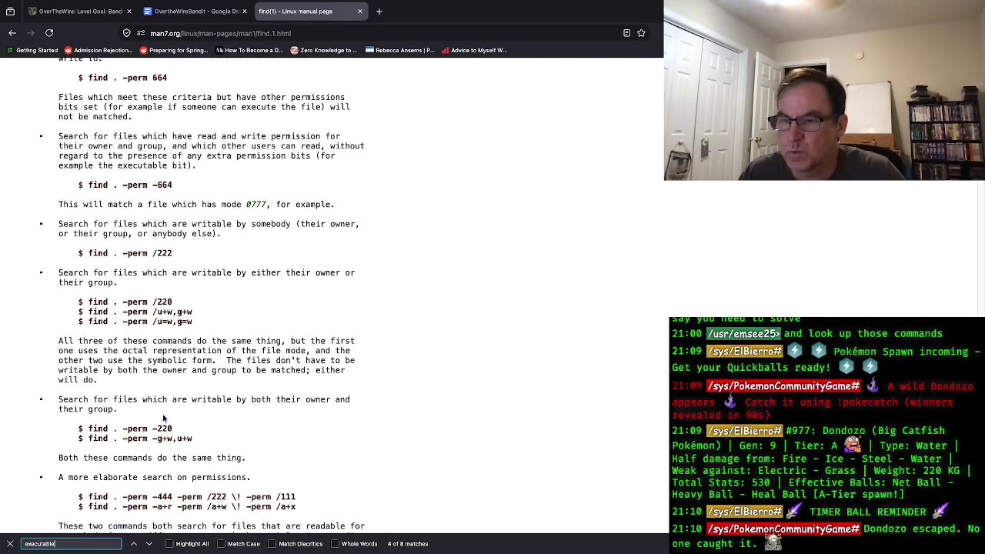
scroll(163, 416, "down", 3)
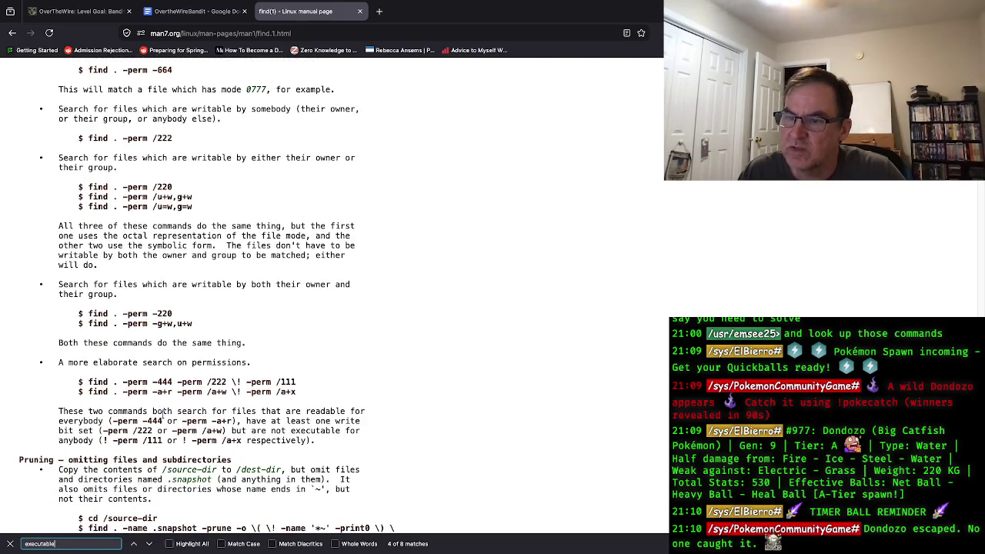
scroll(162, 414, "down", 1)
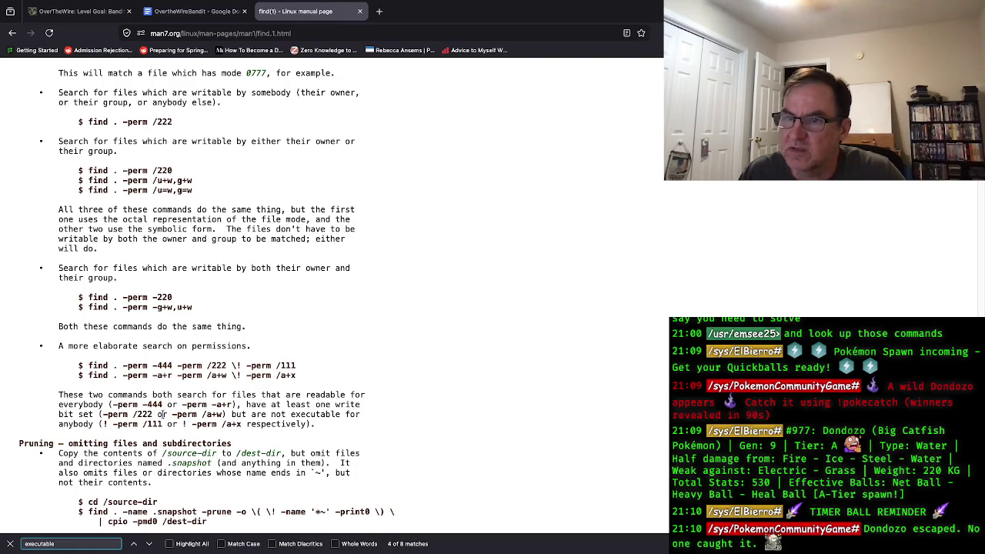
scroll(162, 414, "up", 3)
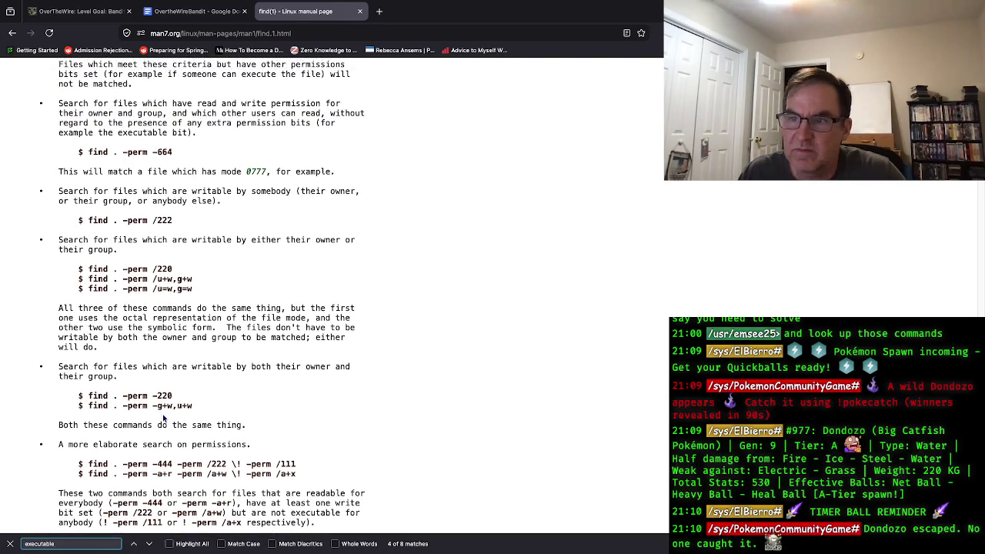
scroll(162, 416, "up", 5)
scroll(162, 415, "up", 2)
scroll(157, 410, "down", 2)
scroll(157, 406, "down", 6)
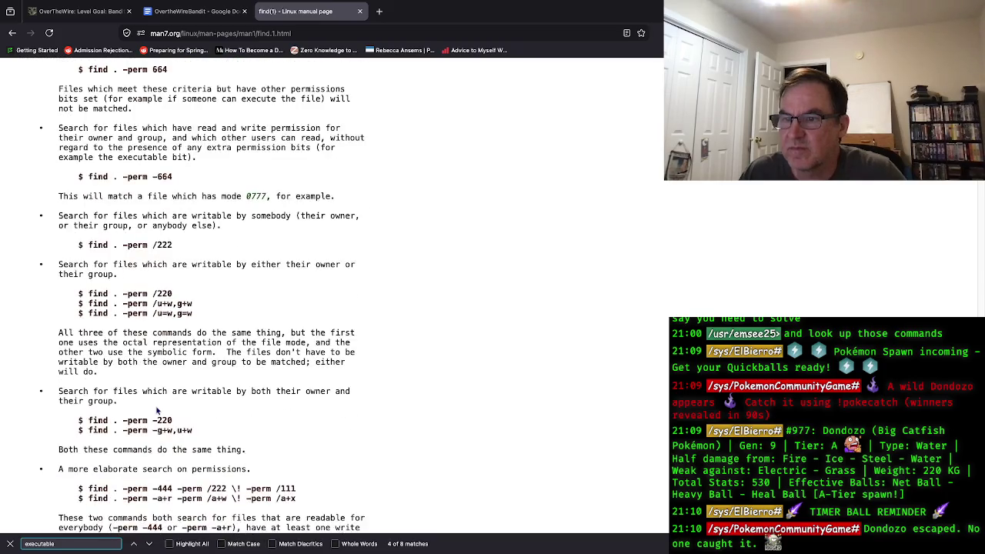
scroll(157, 410, "down", 2)
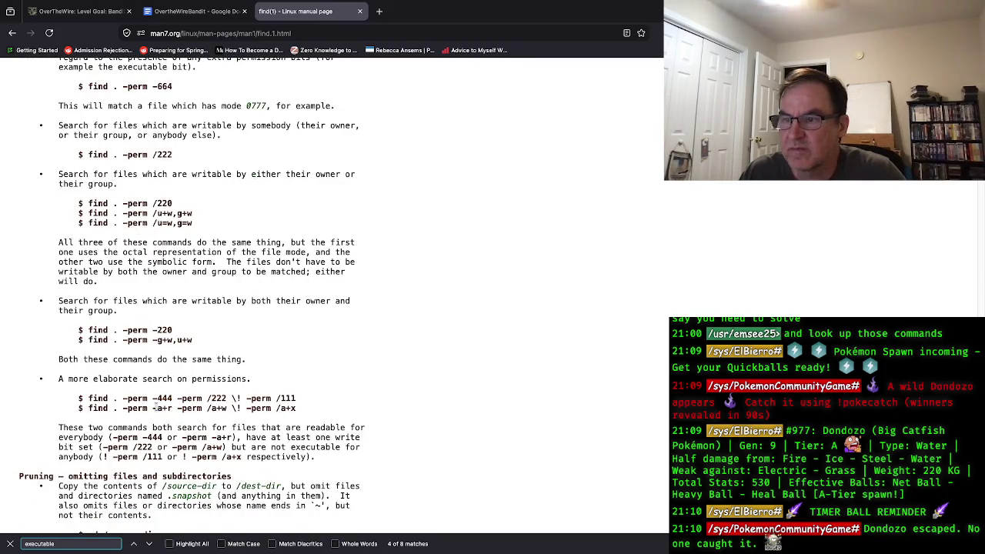
scroll(157, 408, "down", 3)
scroll(155, 407, "up", 7)
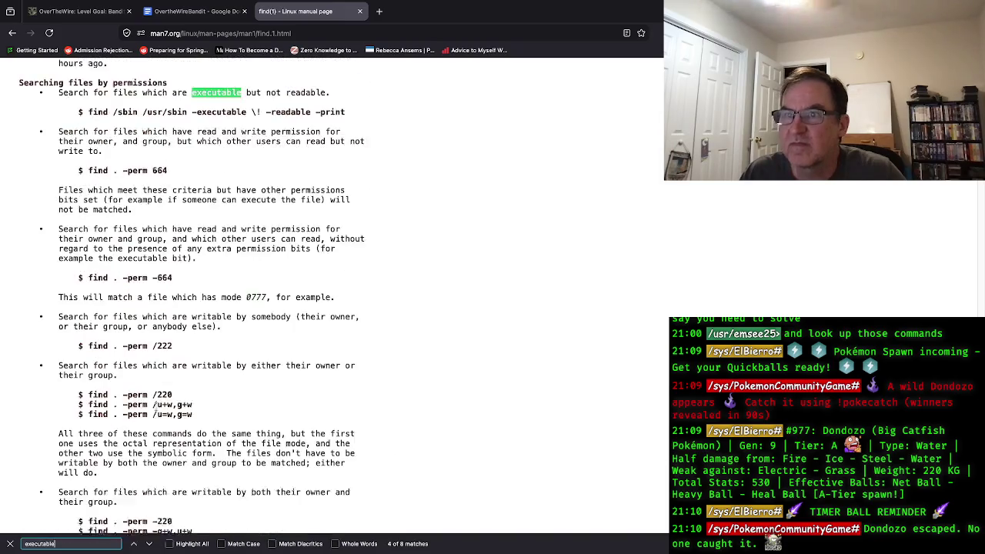
scroll(156, 404, "up", 3)
scroll(156, 408, "down", 1)
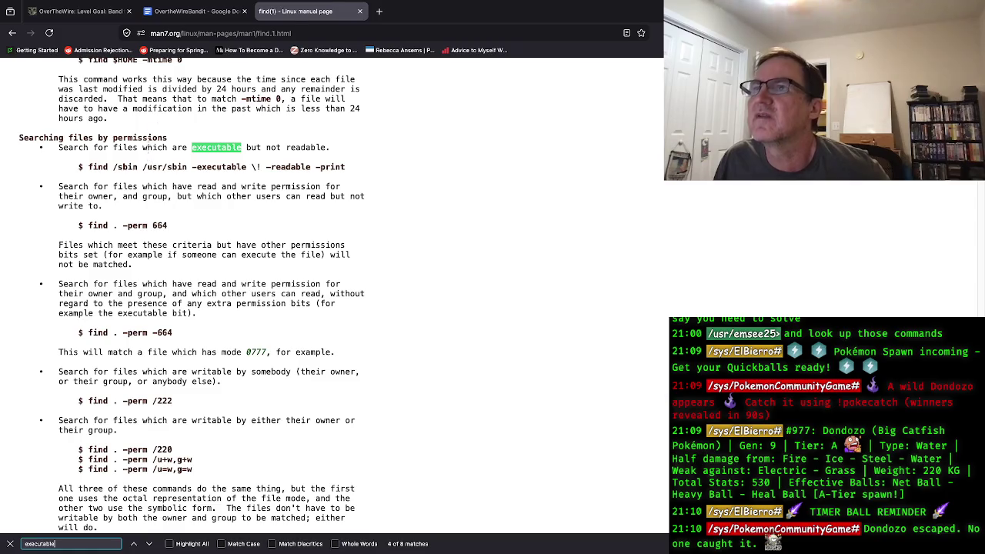
left_click(70, 13)
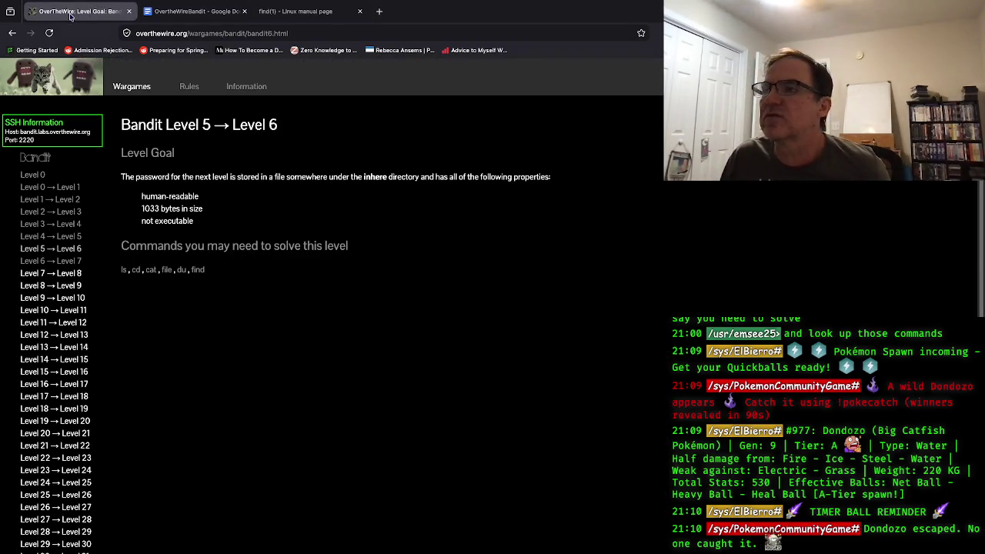
left_click(279, 22)
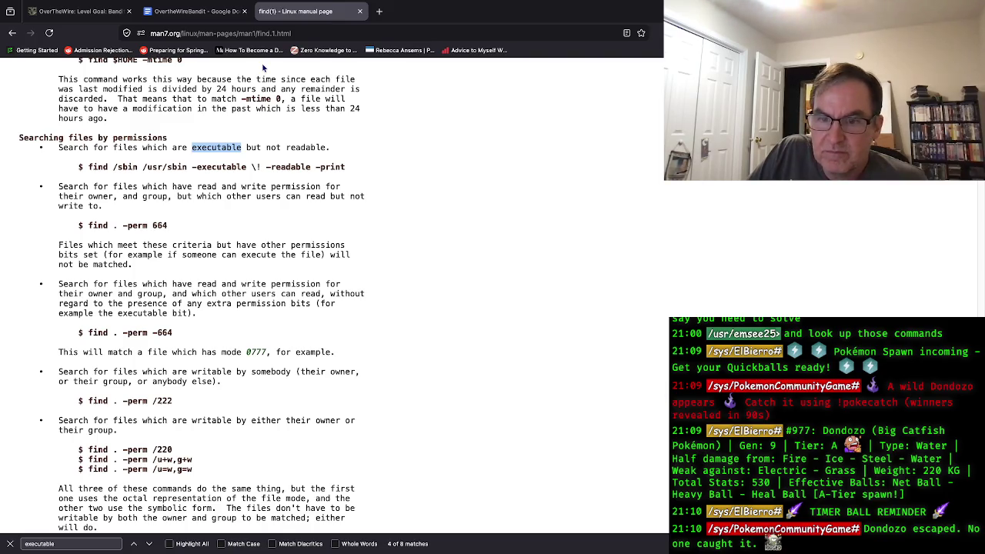
scroll(406, 478, "down", 2)
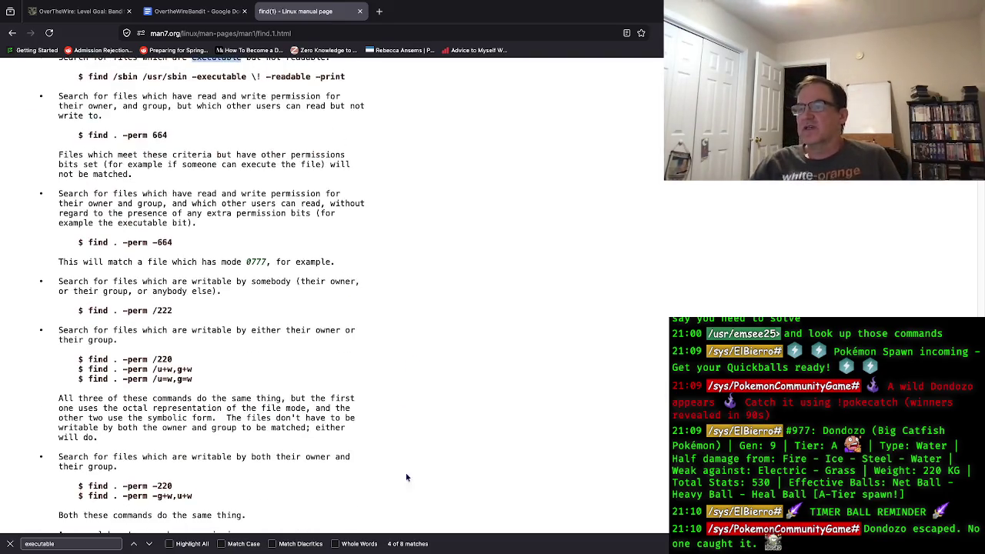
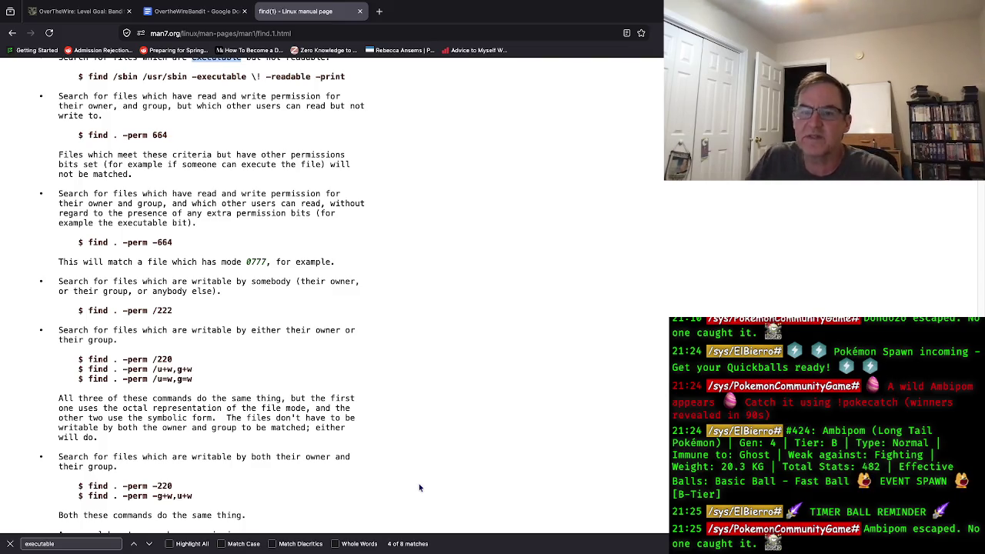
- Scroll the find(1) man page past the permissions examples to the find|xargs and per-file -exec examples
scroll(157, 389, "down", 1)
scroll(155, 387, "down", 6)
scroll(157, 389, "down", 6)
scroll(154, 387, "down", 3)
scroll(151, 401, "up", 17)
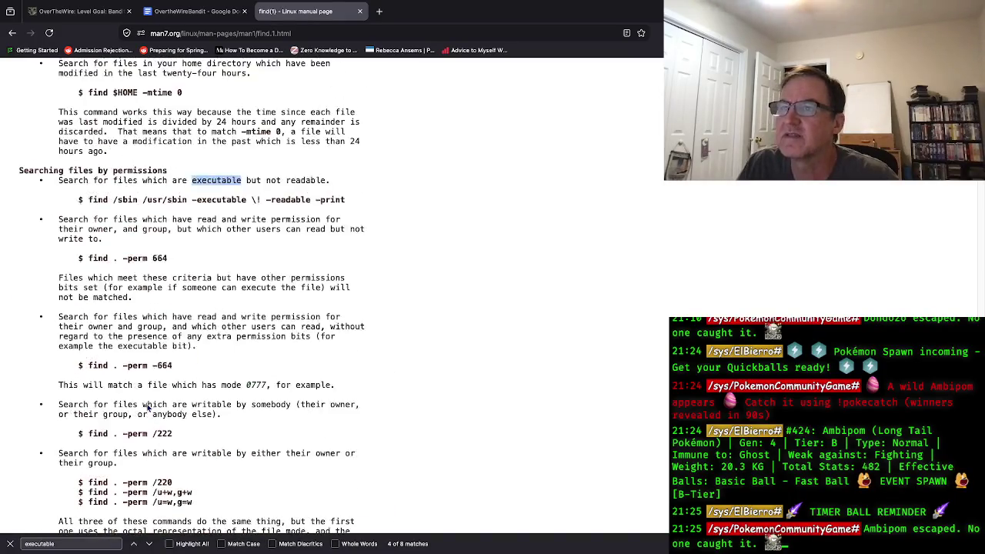
scroll(149, 408, "up", 8)
scroll(149, 409, "up", 12)
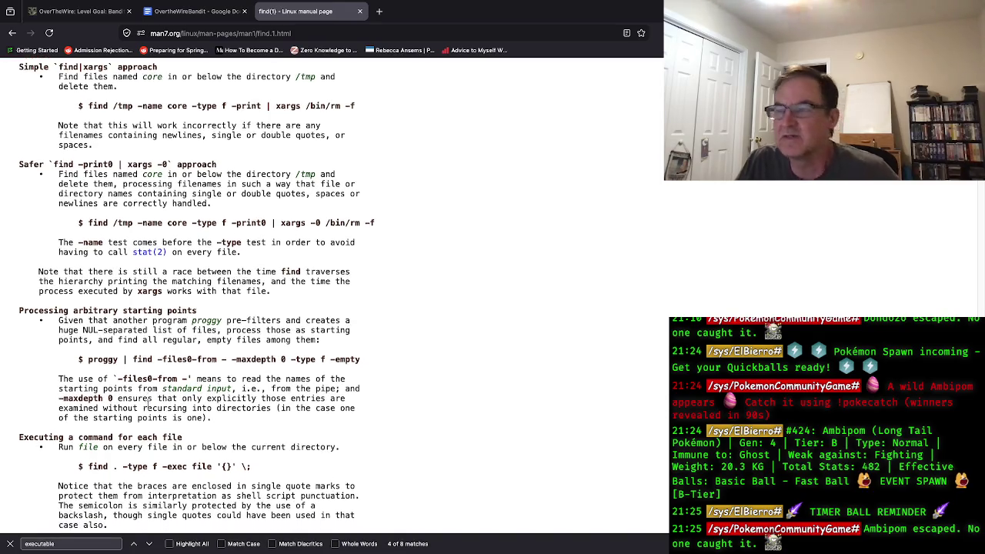
scroll(149, 406, "down", 1)
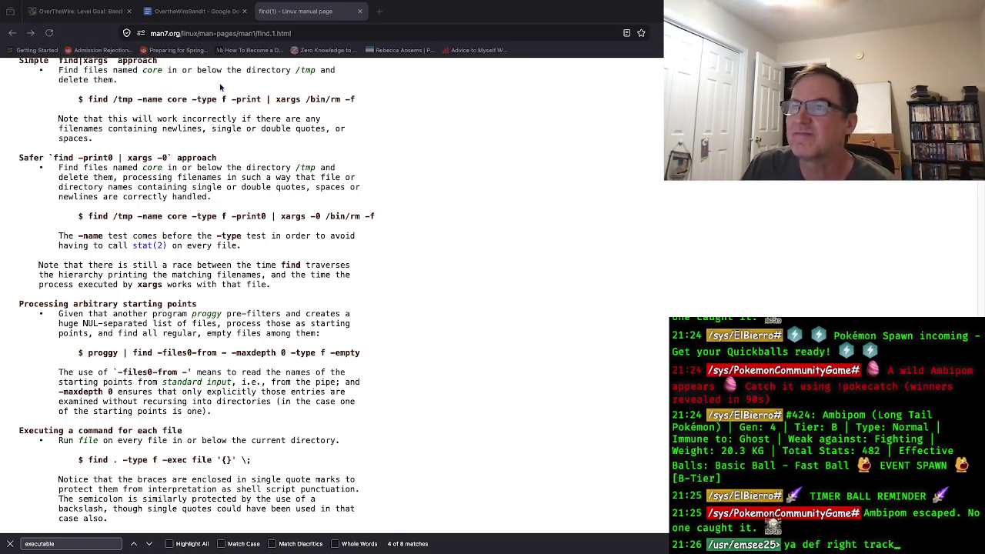
left_click(100, 15)
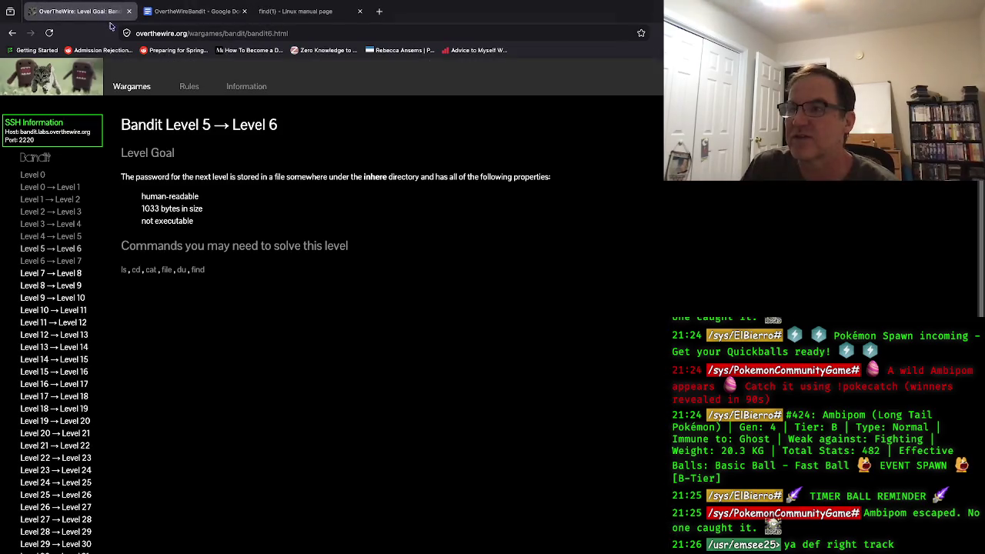
left_click(294, 17)
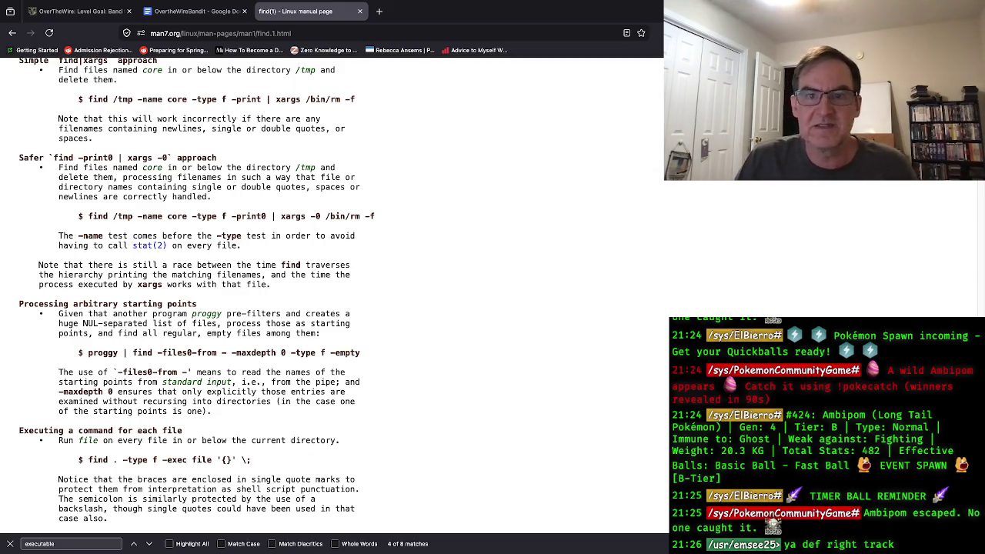
key("alt+Tab")
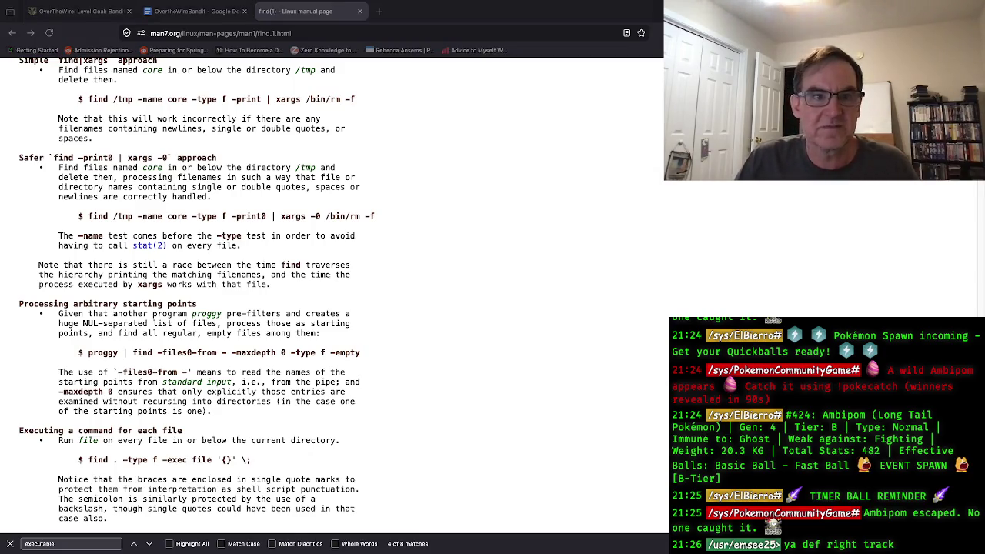